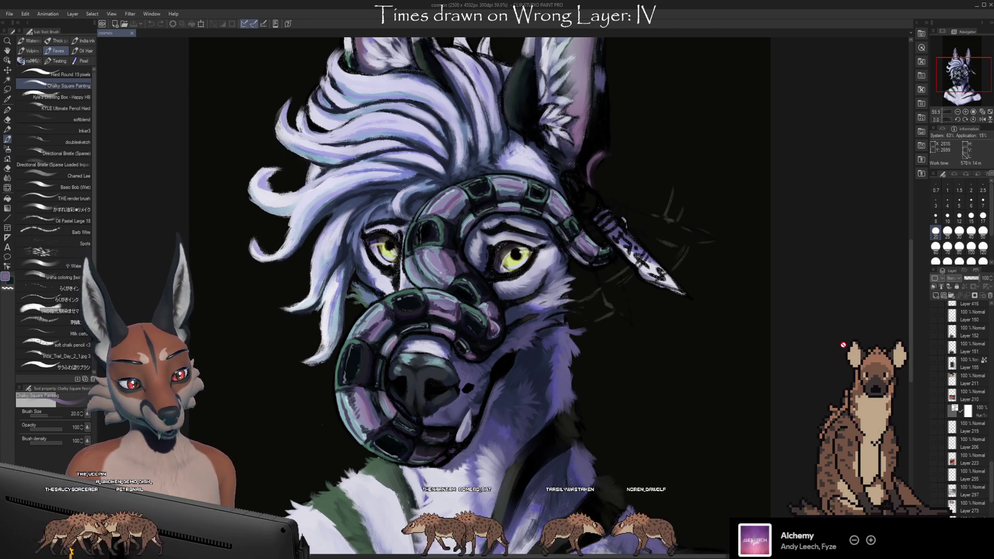
Step: Toggle Layer 303 to compare the muzzle stripes and briefly view the eye reference on Layer 326
scroll(991, 476, down, 5)
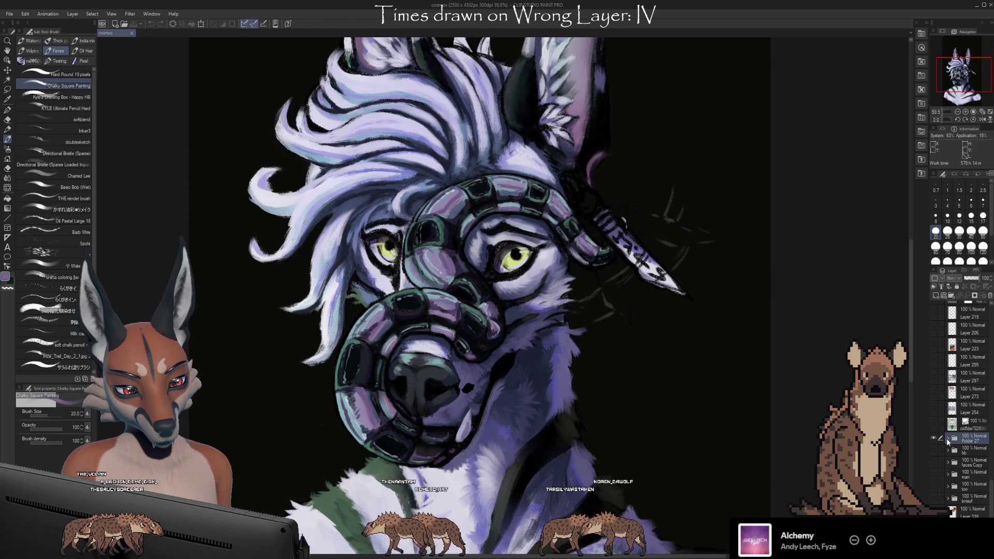
scroll(991, 463, down, 3)
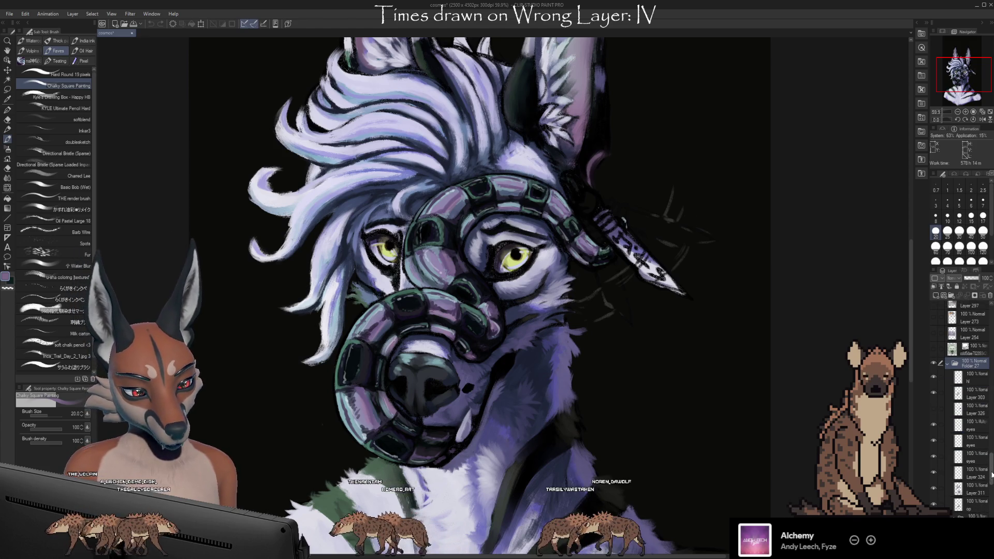
click(934, 397)
click(934, 396)
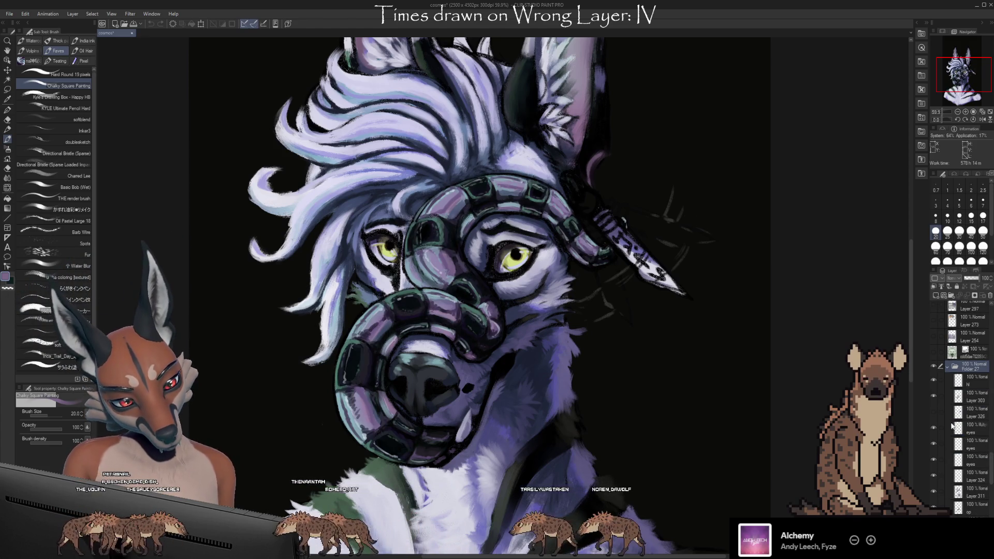
click(935, 412)
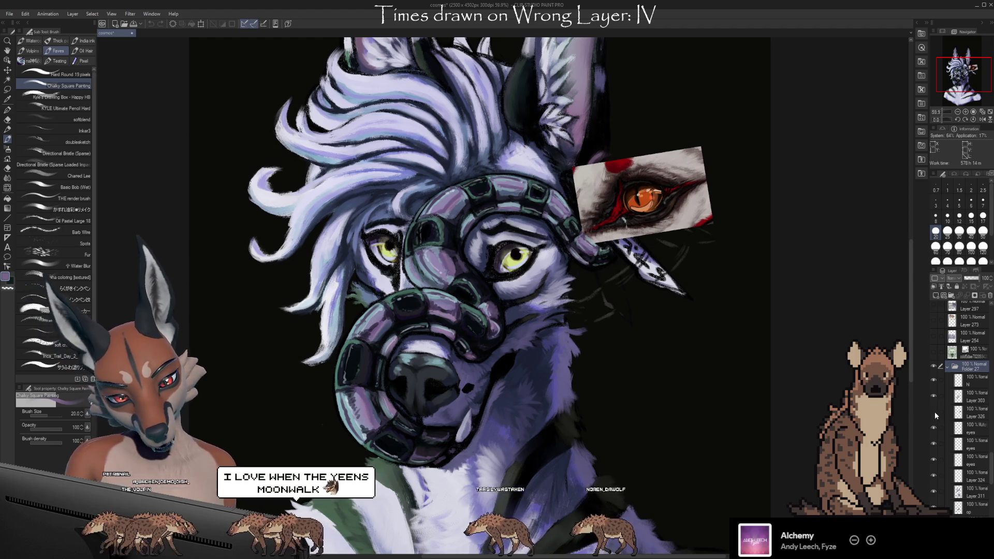
click(935, 412)
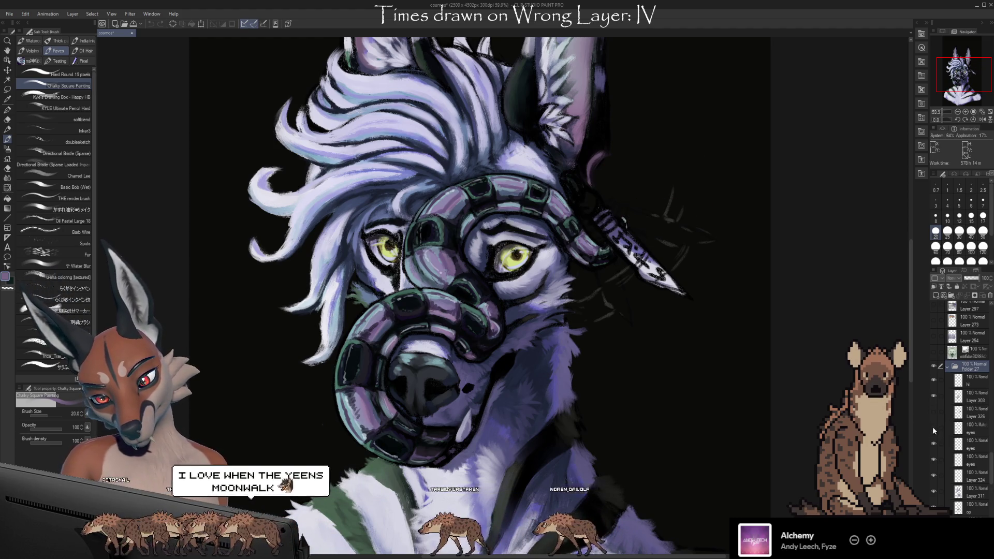
Step: Show the Multiply eyes shading layer and compare the eyes layers, including Layer 324
click(934, 428)
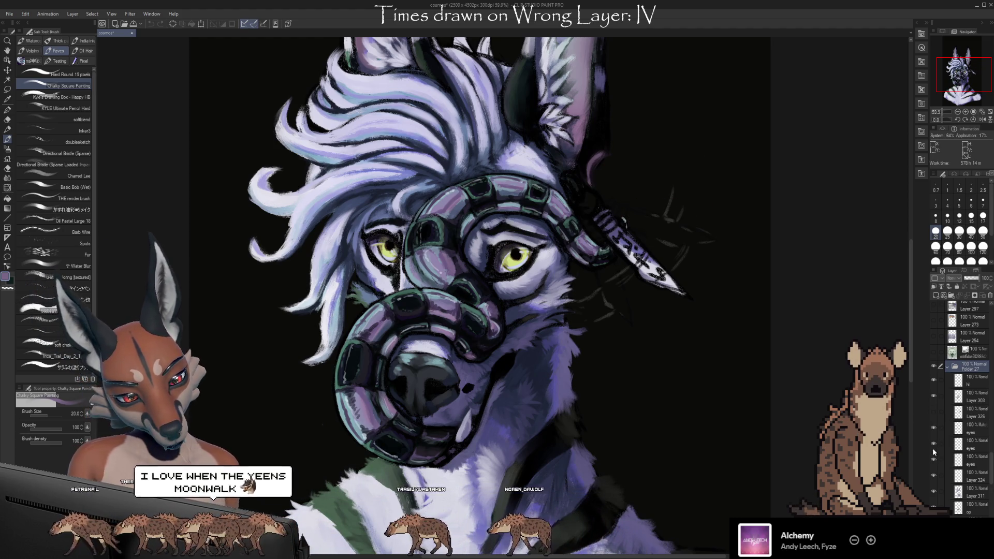
click(933, 460)
click(934, 475)
click(934, 476)
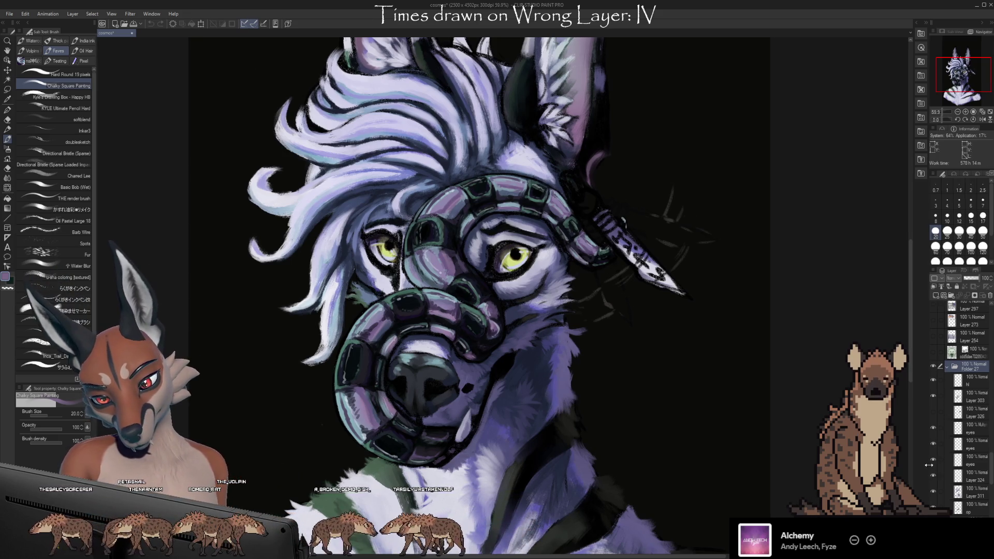
click(933, 459)
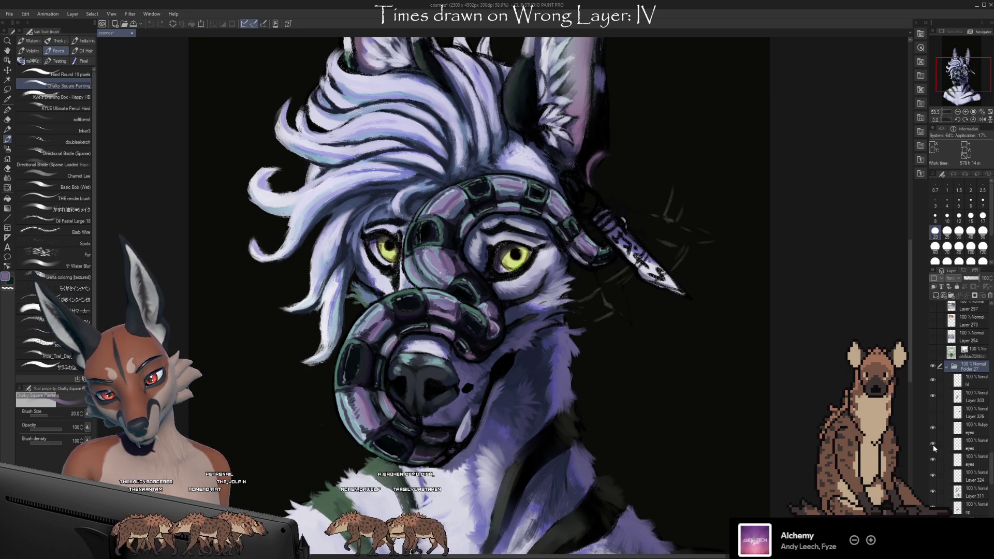
Step: Centre the enlarged face in view to paint the purple and teal snake muzzle scales
scroll(594, 319, up, 2)
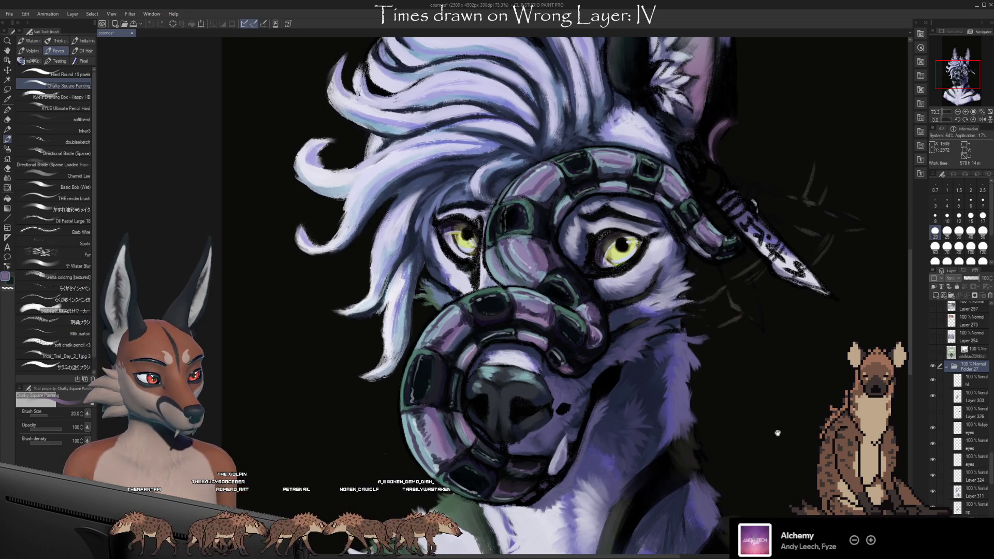
drag(778, 433, 733, 427)
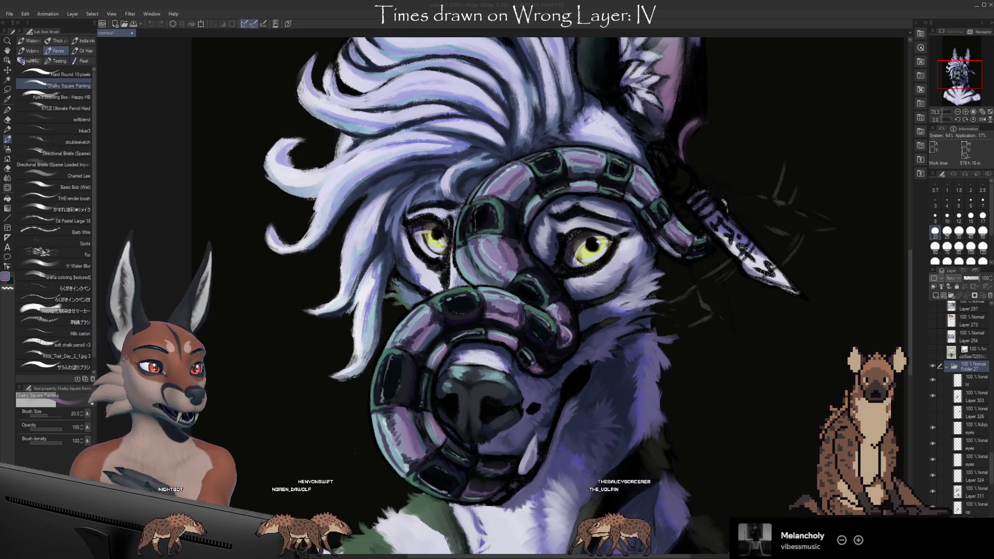
drag(780, 436, 731, 422)
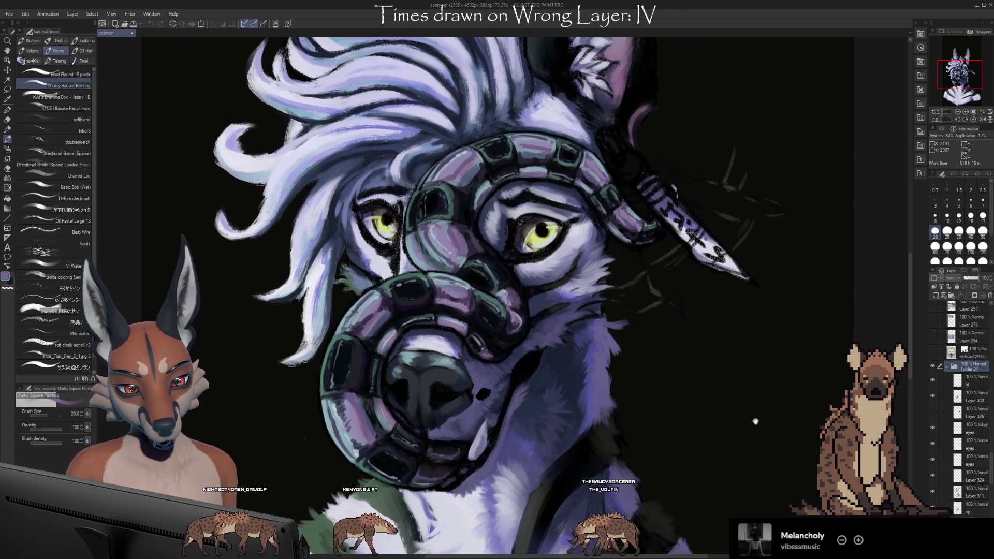
click(937, 430)
click(933, 427)
click(933, 427)
click(932, 456)
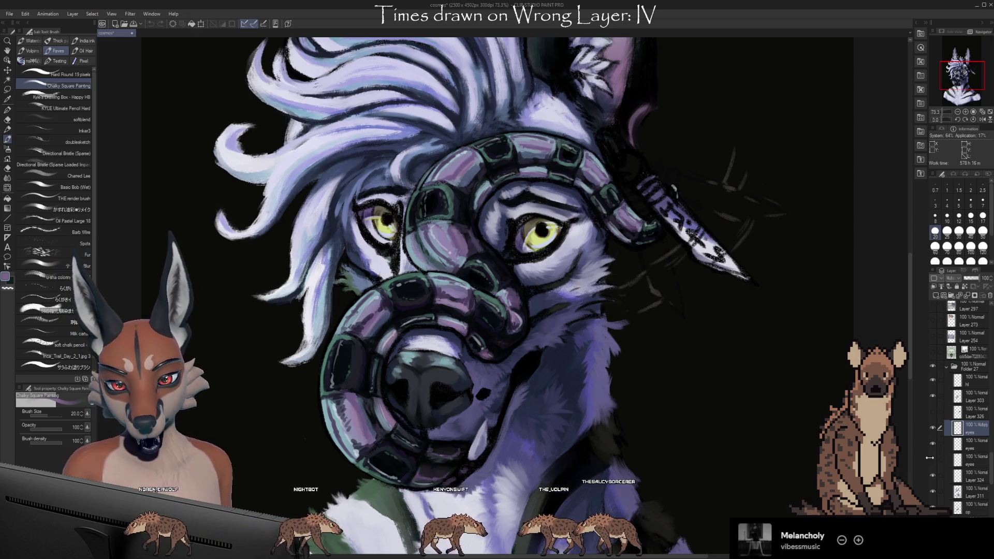
click(963, 459)
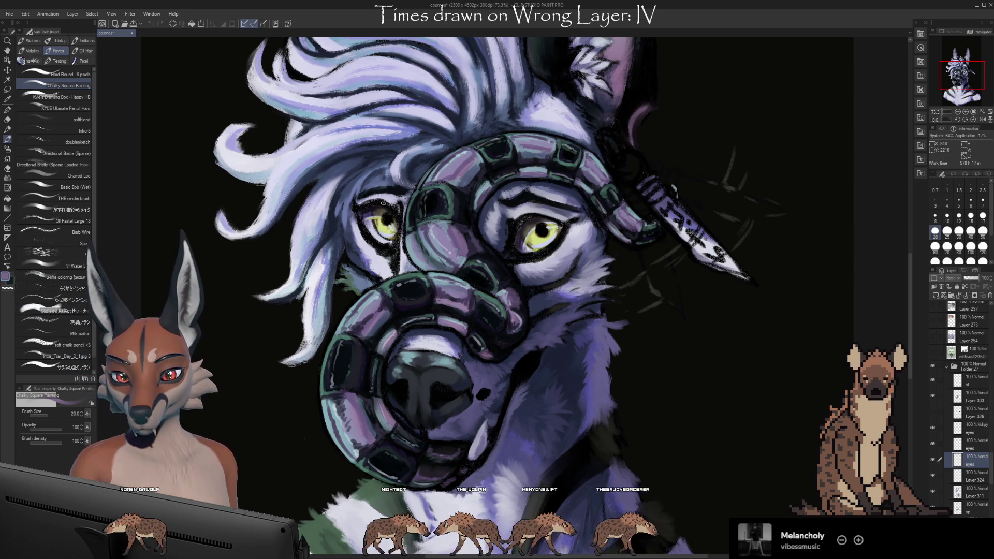
key(i)
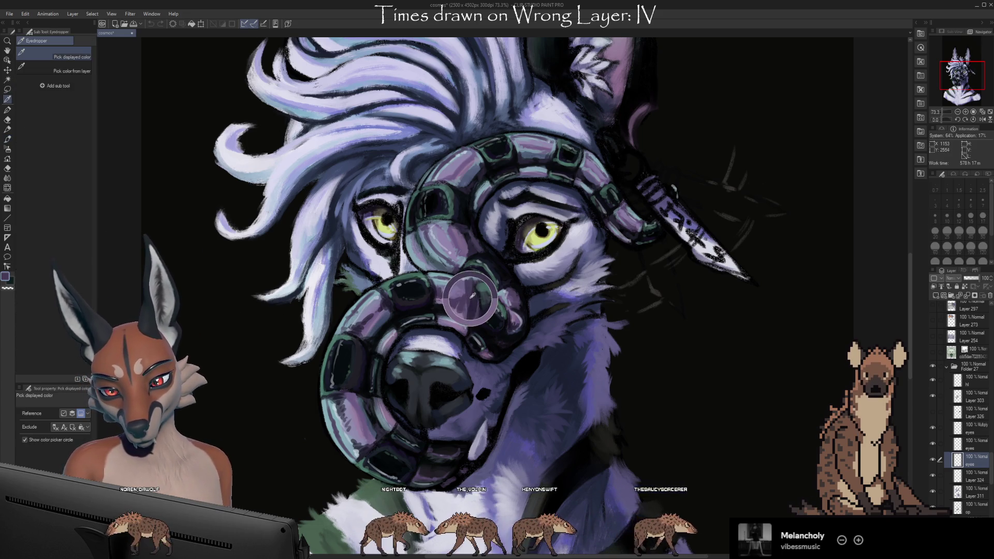
click(470, 297)
key(b)
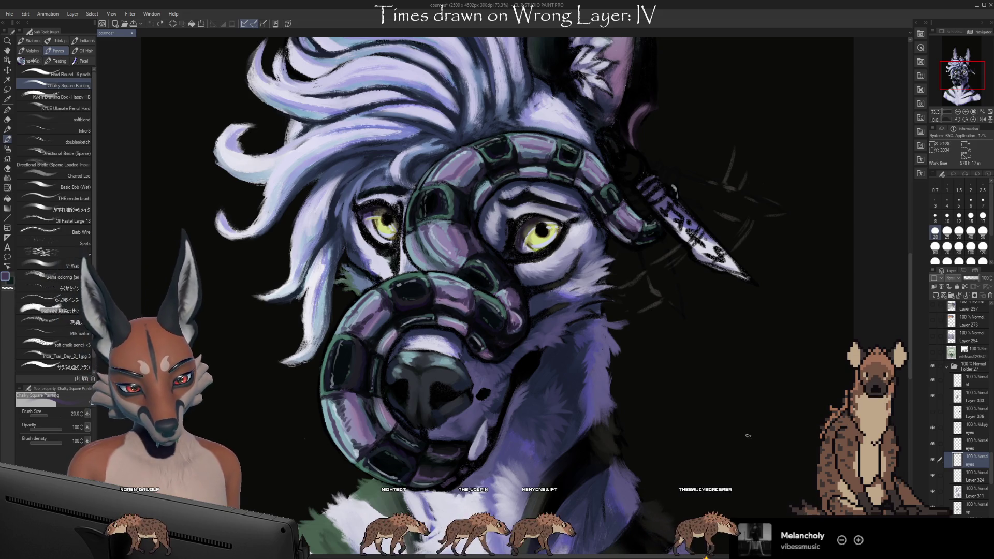
click(933, 460)
click(932, 474)
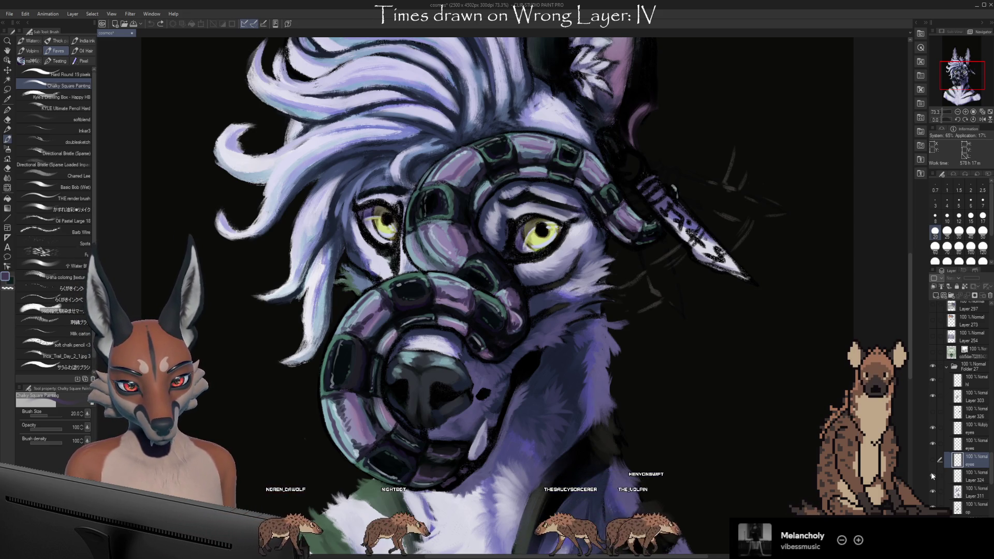
click(932, 475)
click(933, 460)
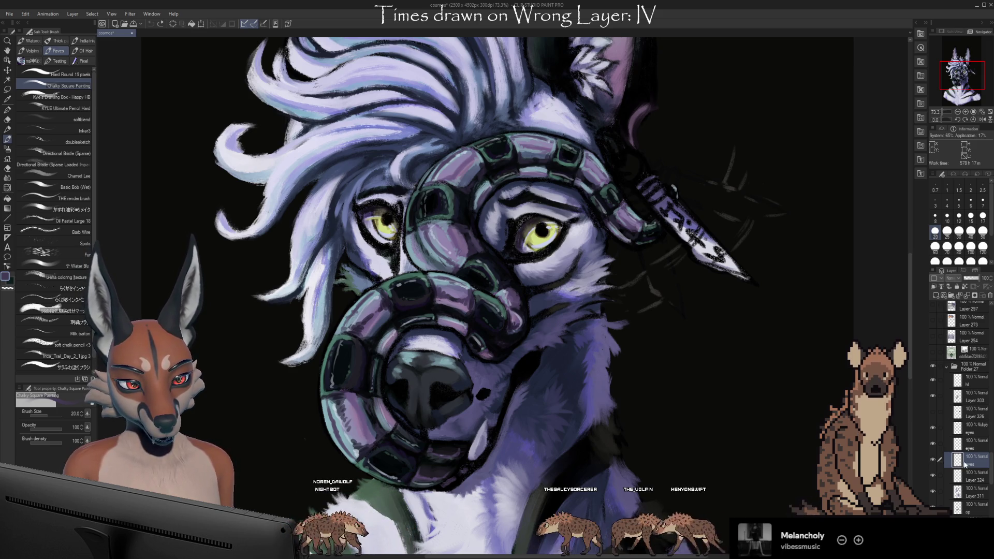
key(e)
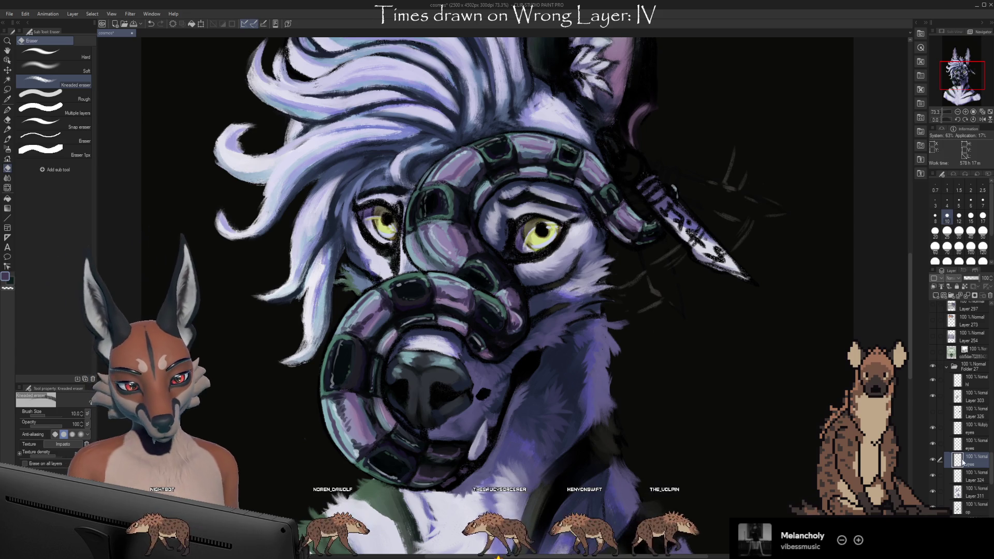
key(b)
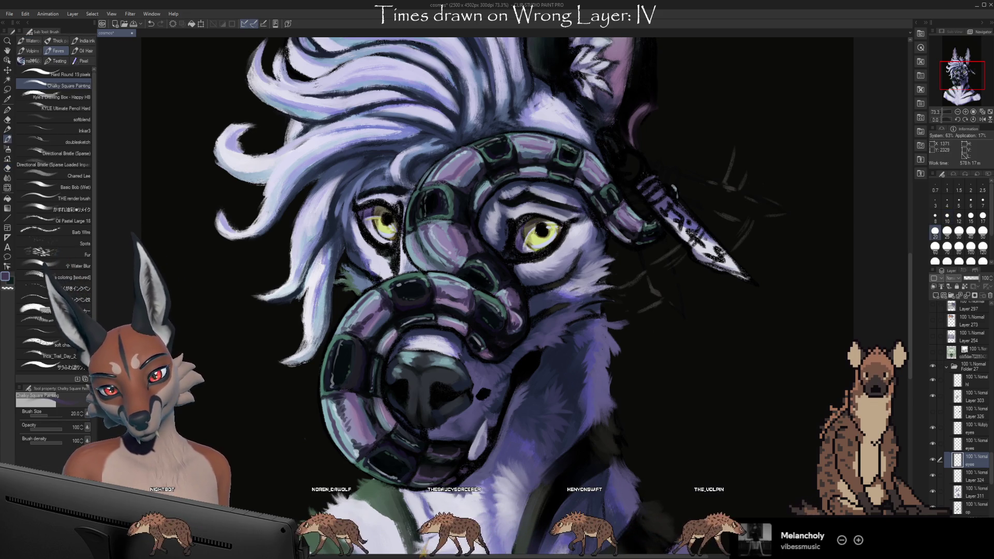
key(i)
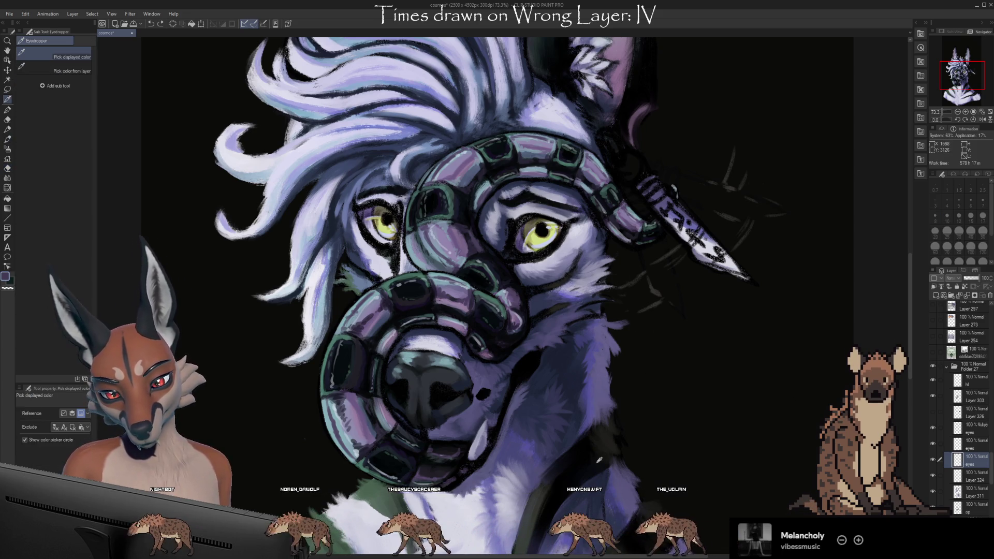
click(595, 439)
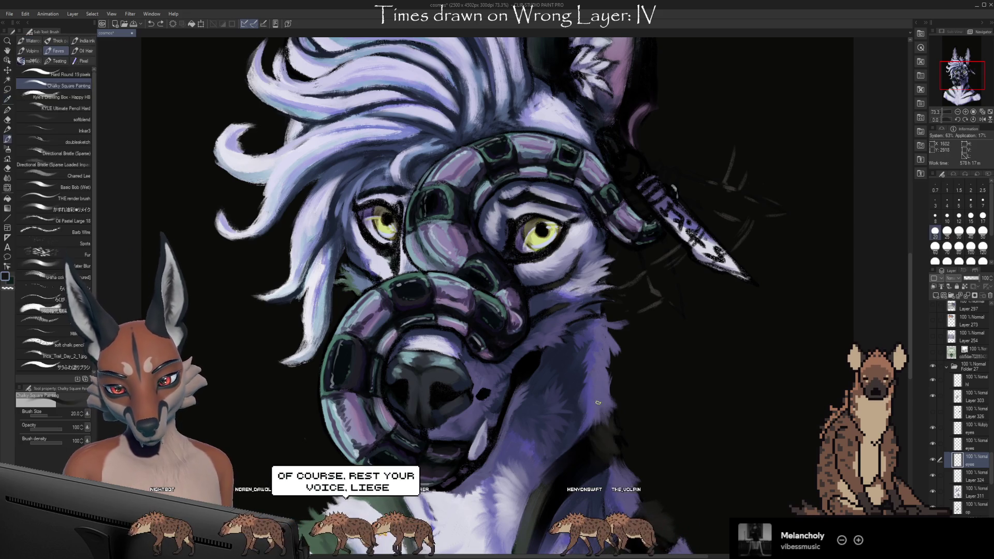
key(b)
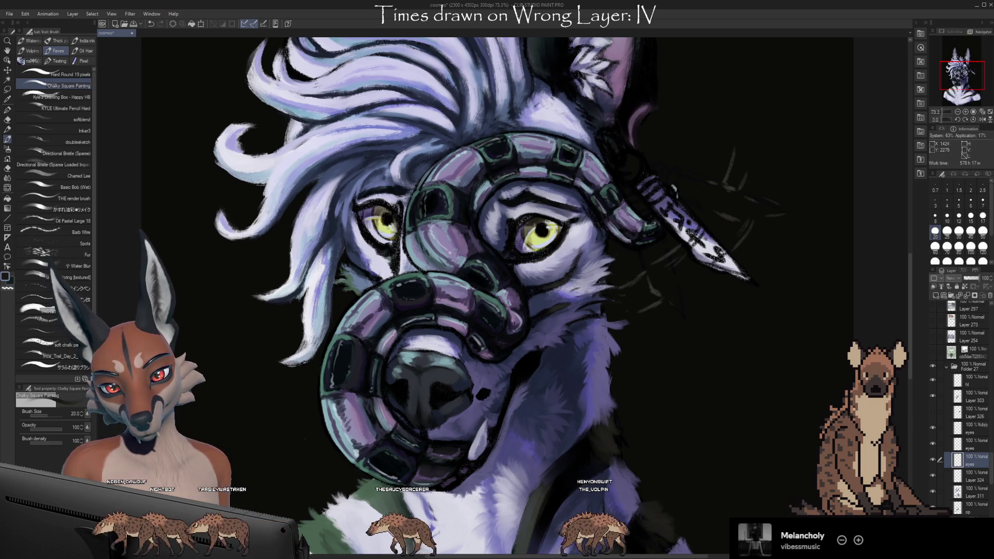
click(551, 222)
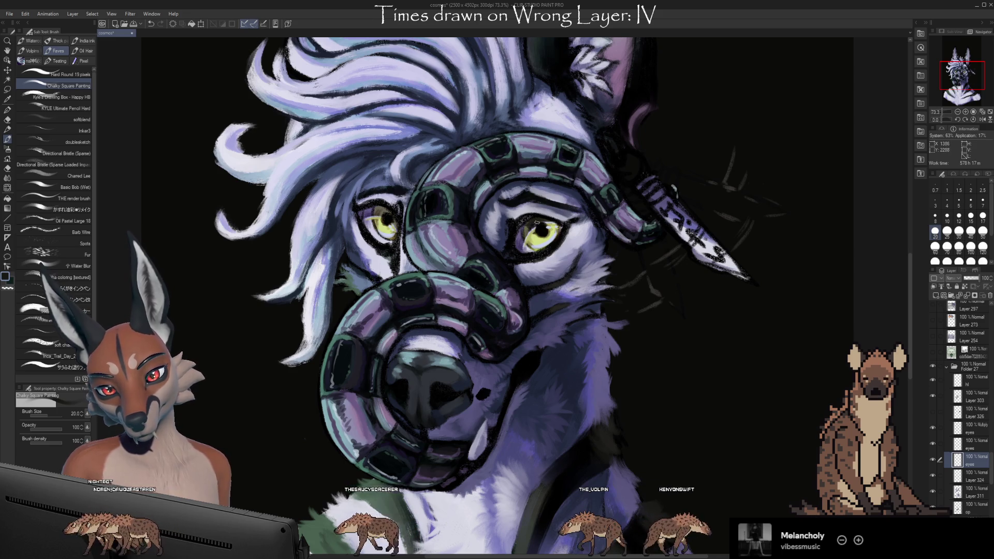
key(ctrl+z)
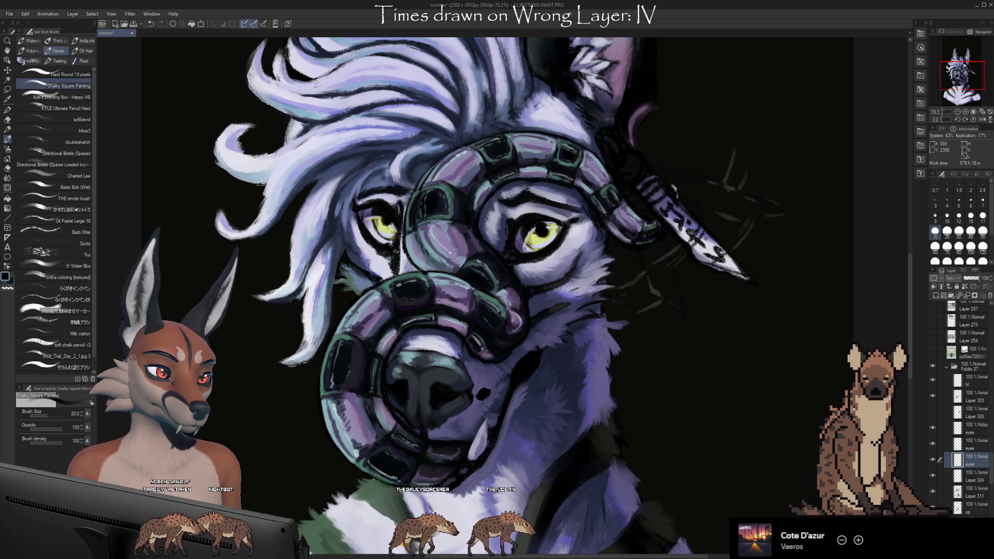
Step: Shift the view of the face, briefly pick the Eyedropper, return to the Brush and adjust zoom
mouse_move(658, 382)
mouse_down()
mouse_move(684, 398)
mouse_move(662, 386)
mouse_up()
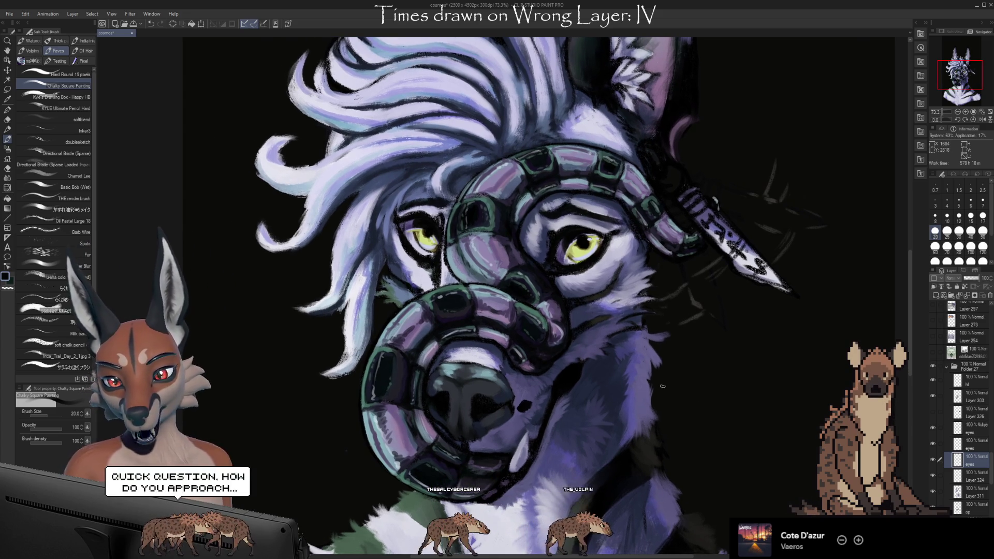
key(i)
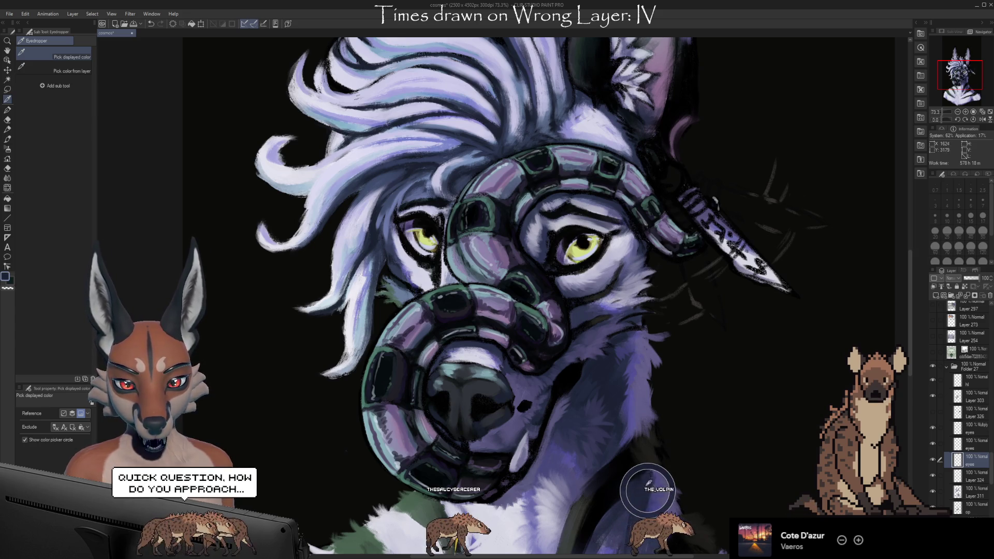
key(b)
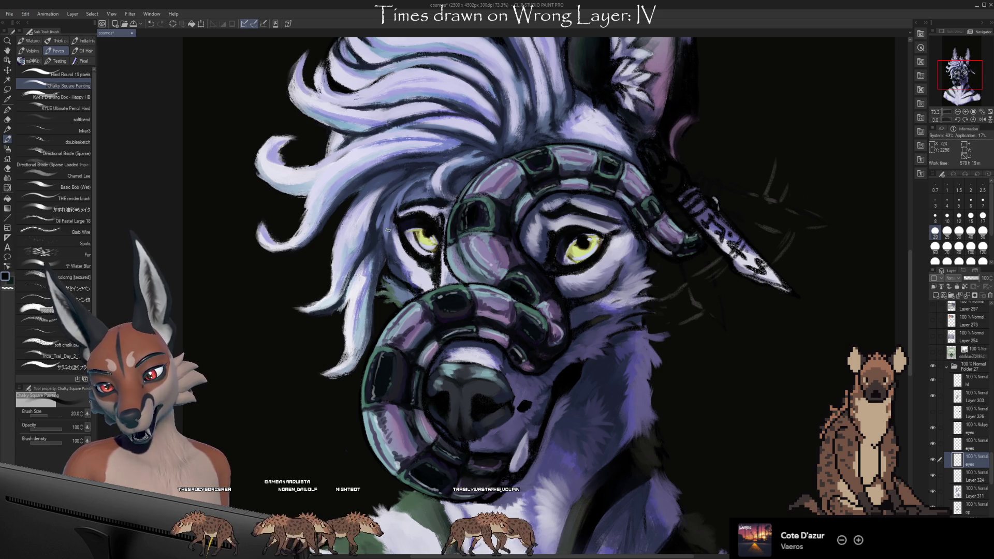
scroll(801, 394, down, 5)
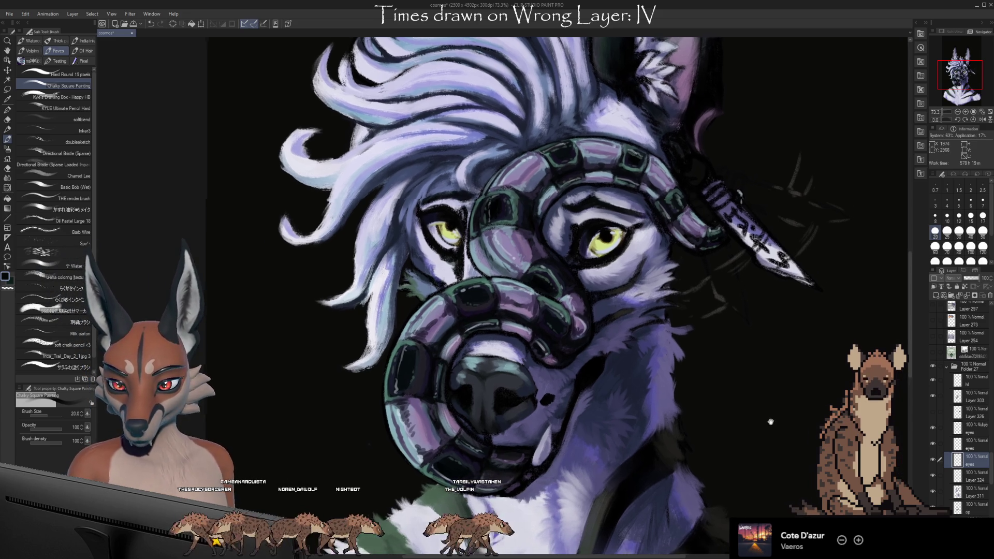
scroll(733, 411, up, 5)
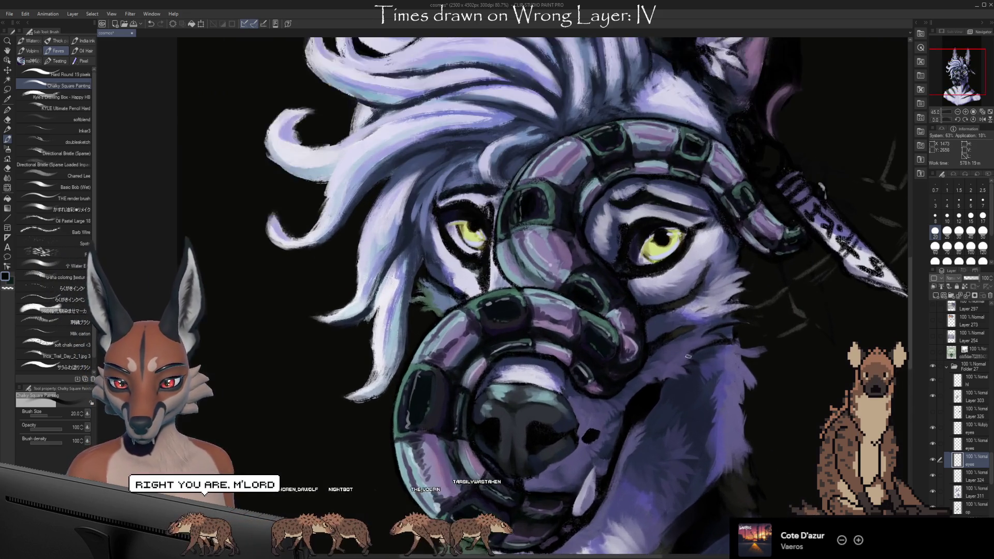
scroll(709, 392, up, 1)
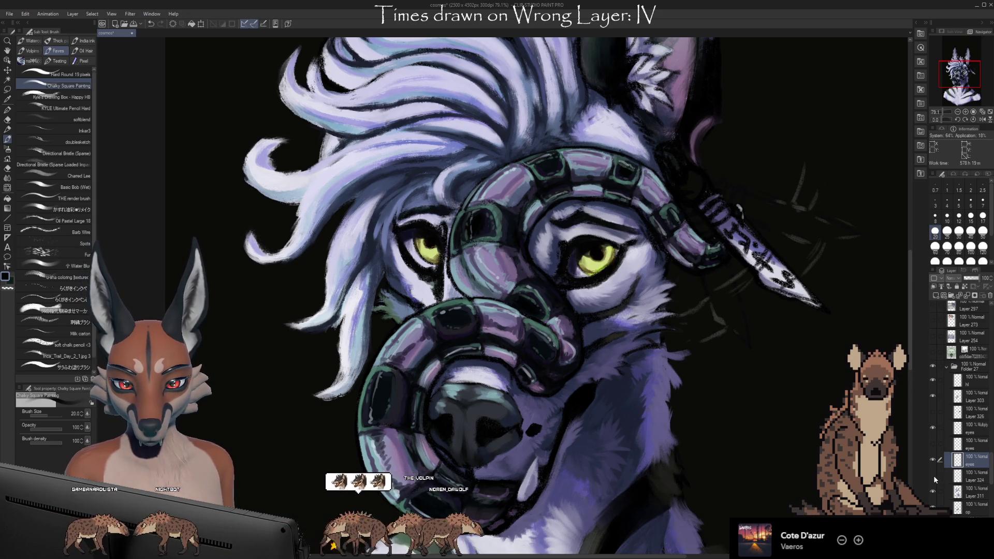
Step: Hide and reshow the eyes layer to compare, then switch to the Eraser
click(933, 460)
click(933, 459)
key(e)
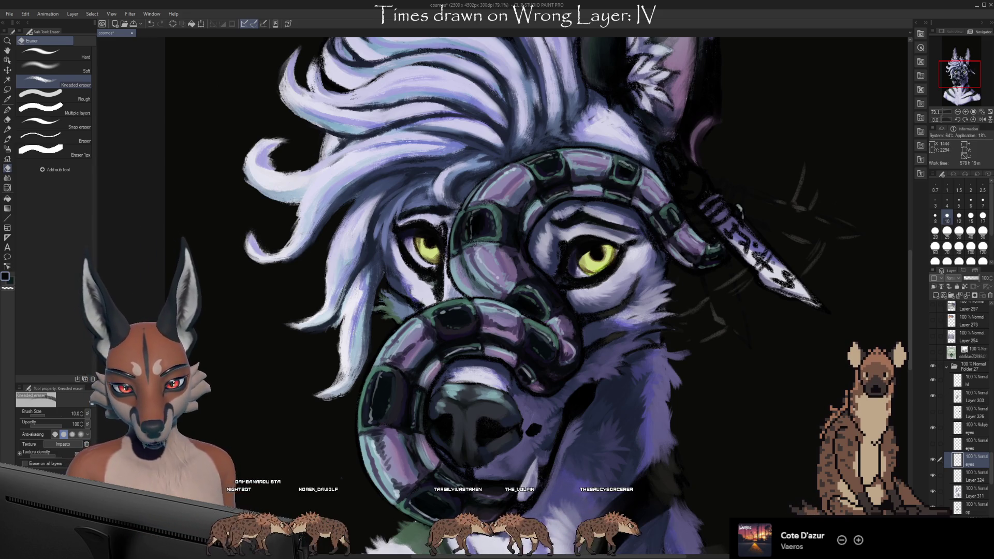
Step: Enlarge the eraser to size 17 and toggle the upper eyes layer to check the right eye
key(bracketright)
key(bracketright)
key(bracketright)
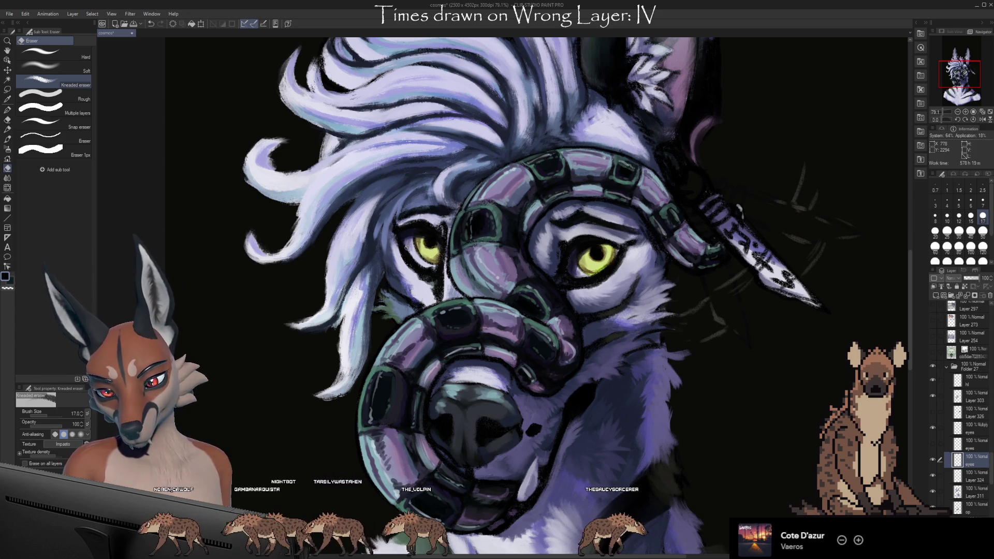
drag(767, 444, 759, 441)
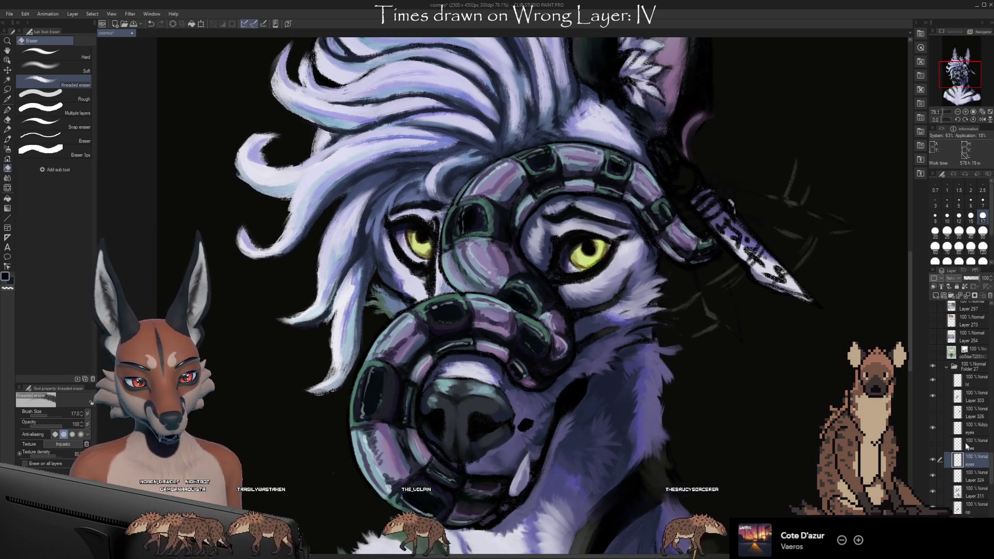
click(935, 444)
click(933, 445)
click(933, 444)
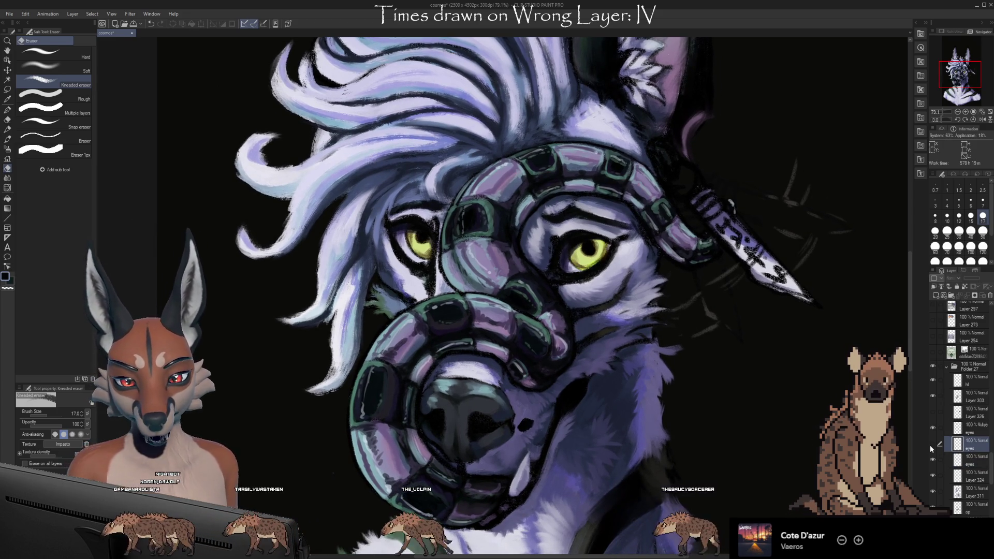
click(932, 445)
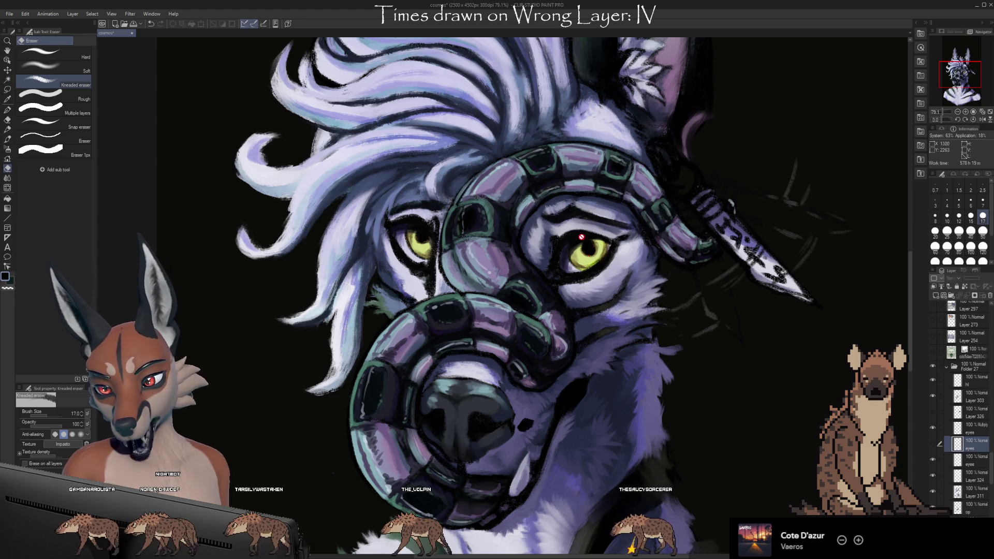
Step: Toggle the lower eyes layer and the Multiply eyes shading to compare their effect
click(973, 460)
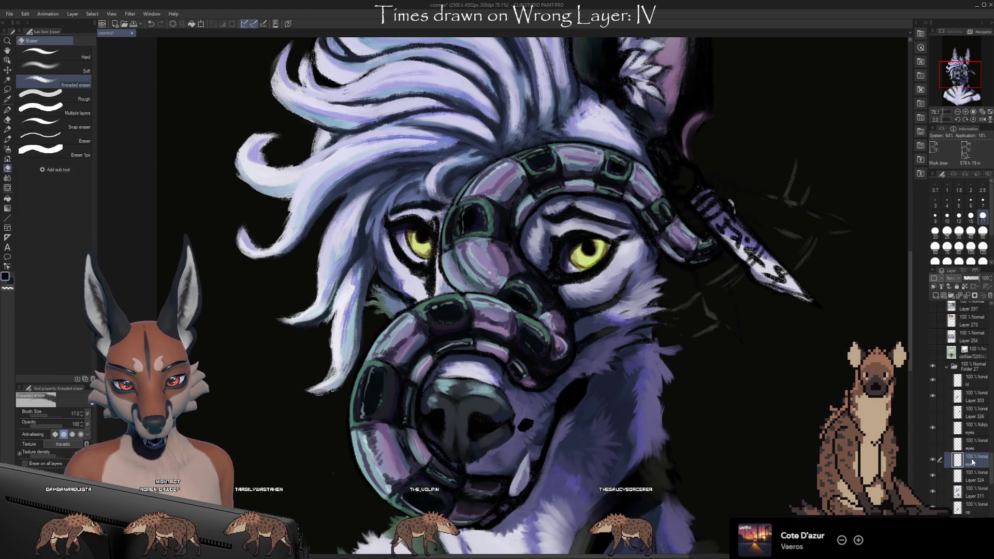
click(934, 444)
click(933, 446)
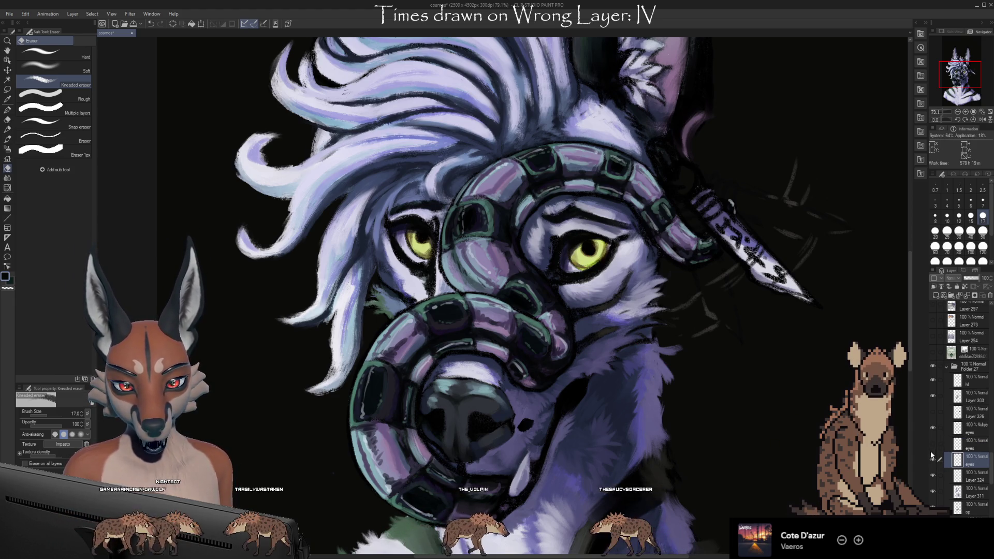
click(933, 429)
click(933, 428)
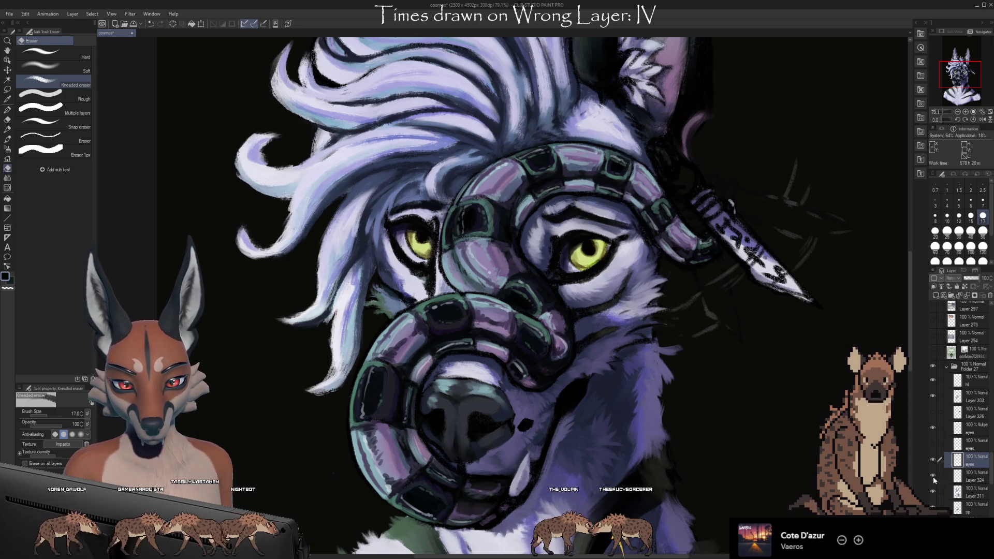
Step: Select Layer 324, return to the Chalky Square Painting brush and pick a brown
click(953, 474)
key(b)
alt+click(584, 271)
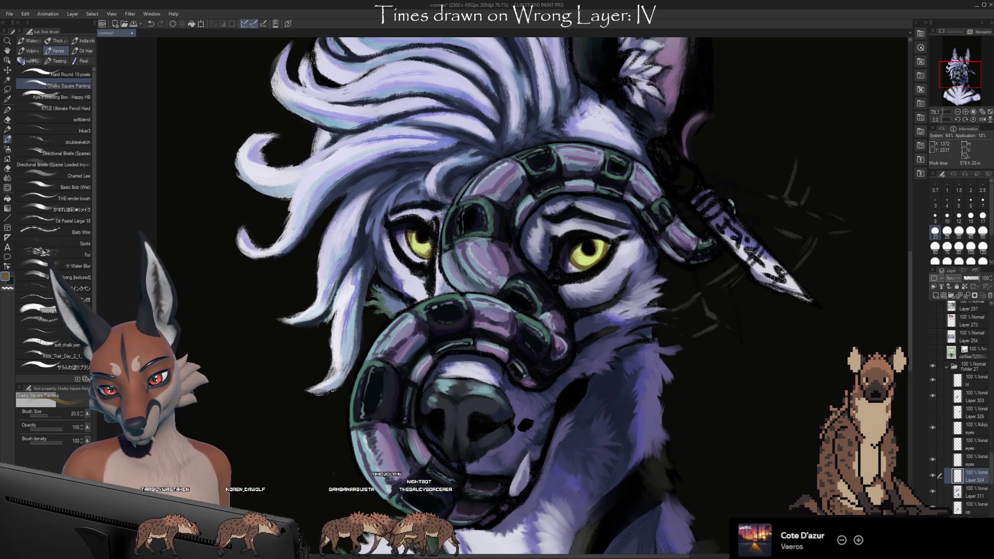
Step: Sample a darker olive-brown and the yellow eye colour, painting and erasing near the right eye
key(e)
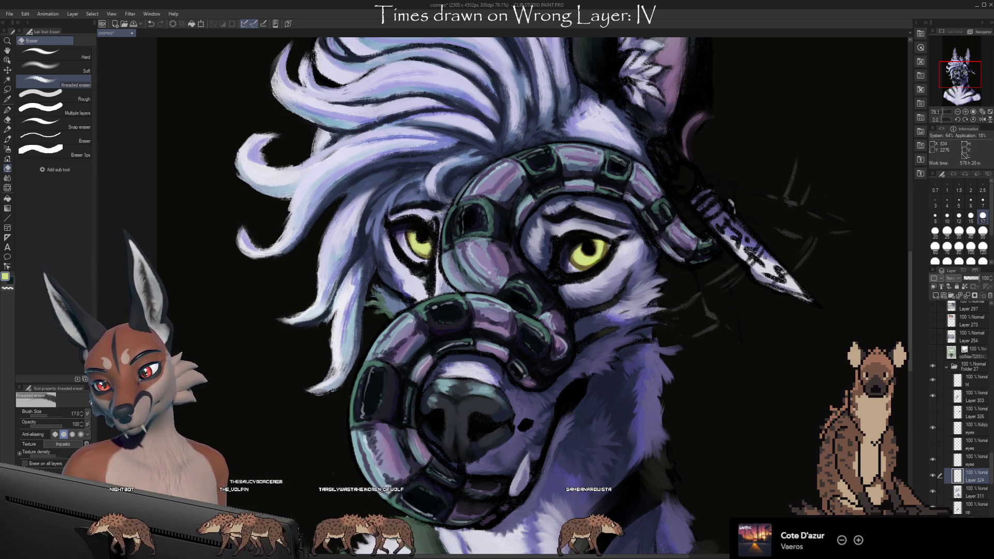
key(i)
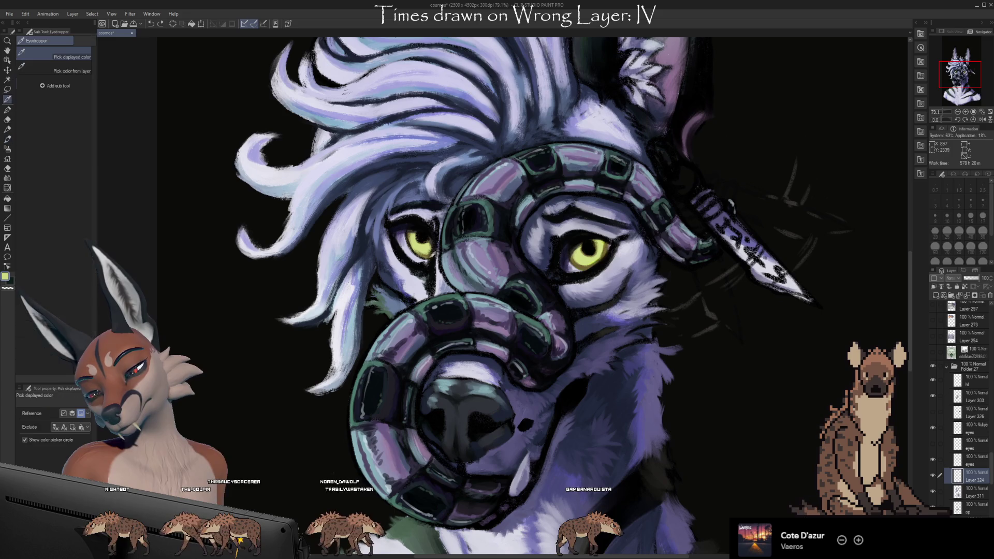
click(586, 265)
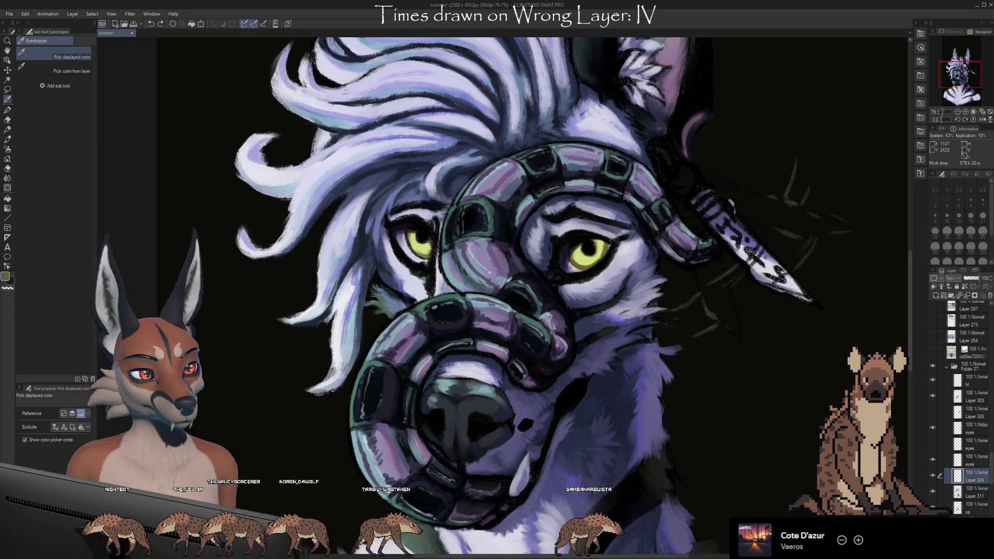
key(b)
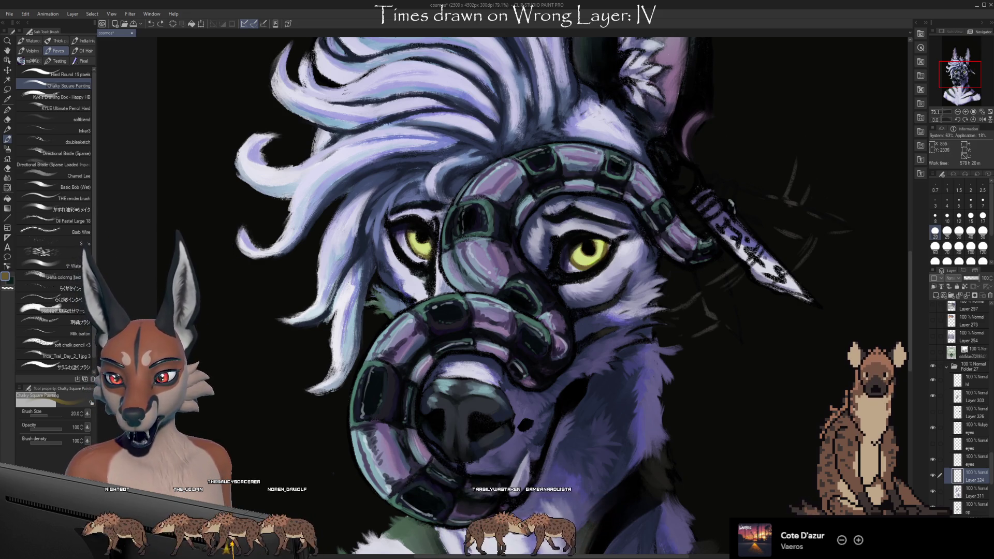
alt+click(419, 239)
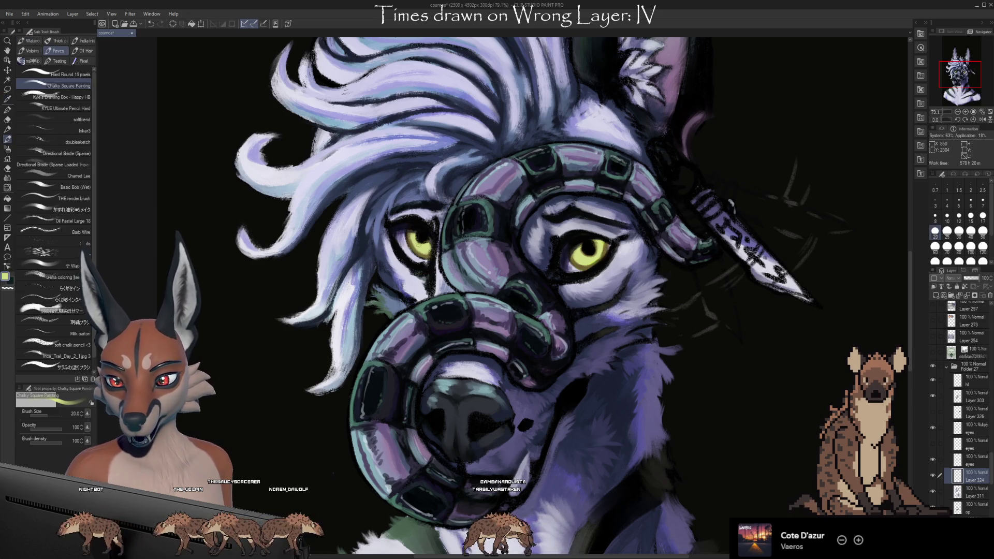
key(e)
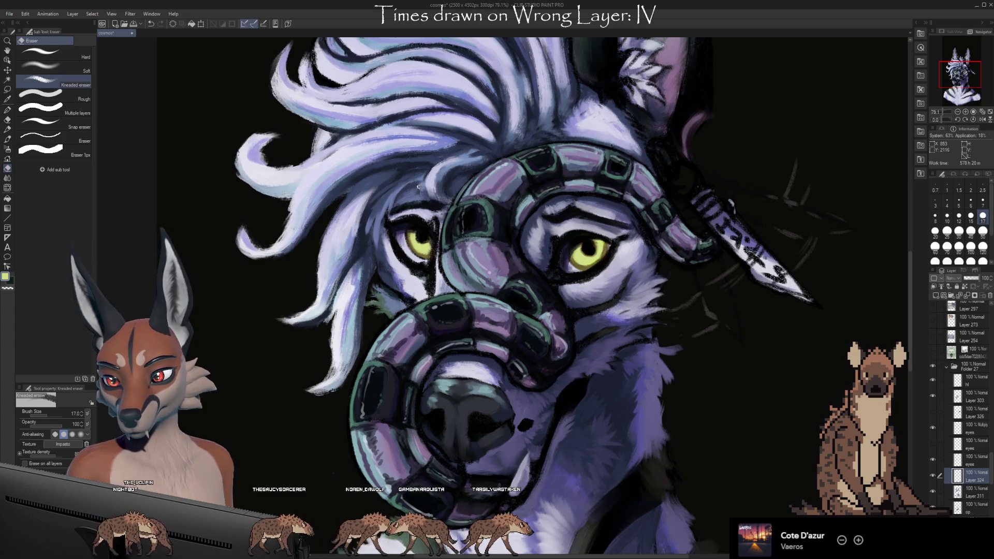
Step: Alt-pick a dark olive-brown and refine strokes around the eye and muzzle, undoing one edit
key(b)
key(alt)
alt+click(418, 240)
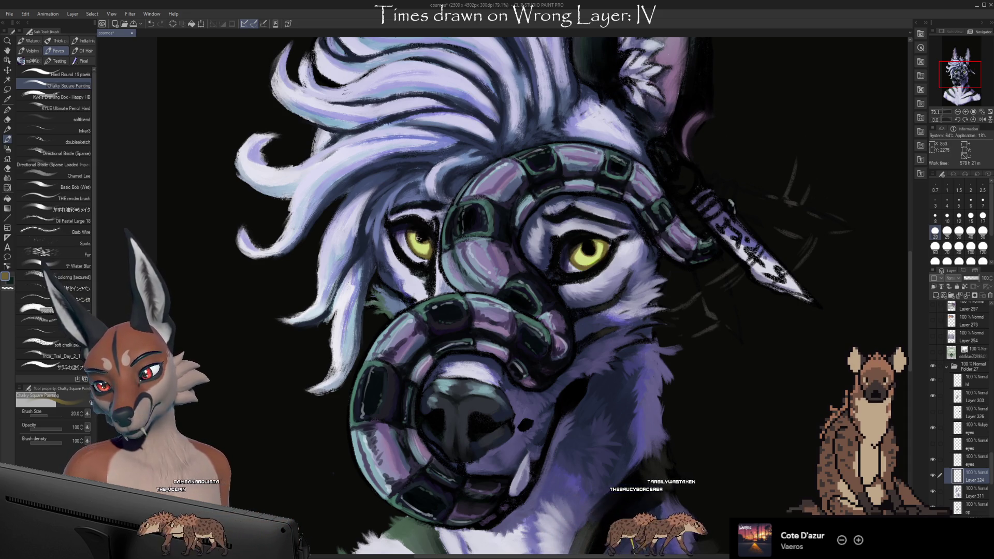
key(e)
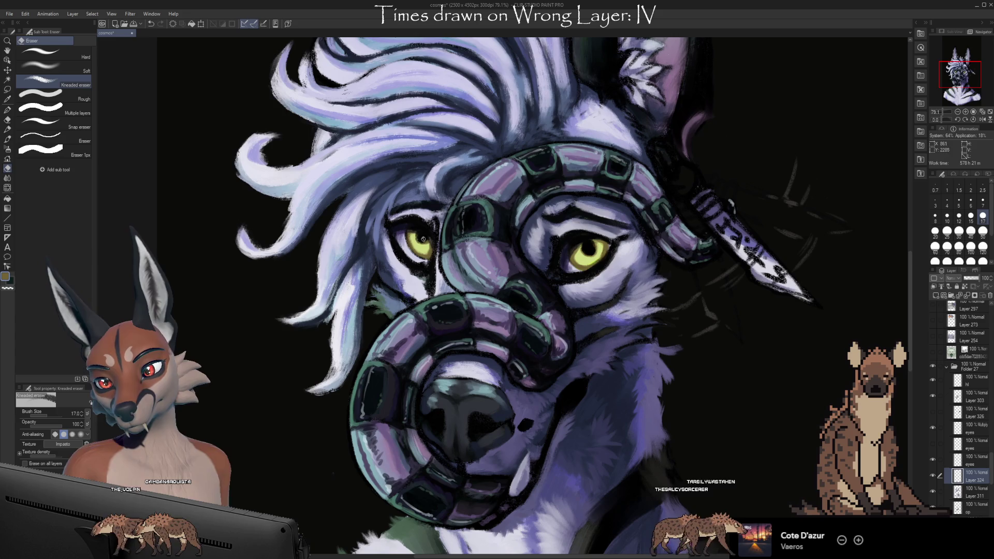
key(b)
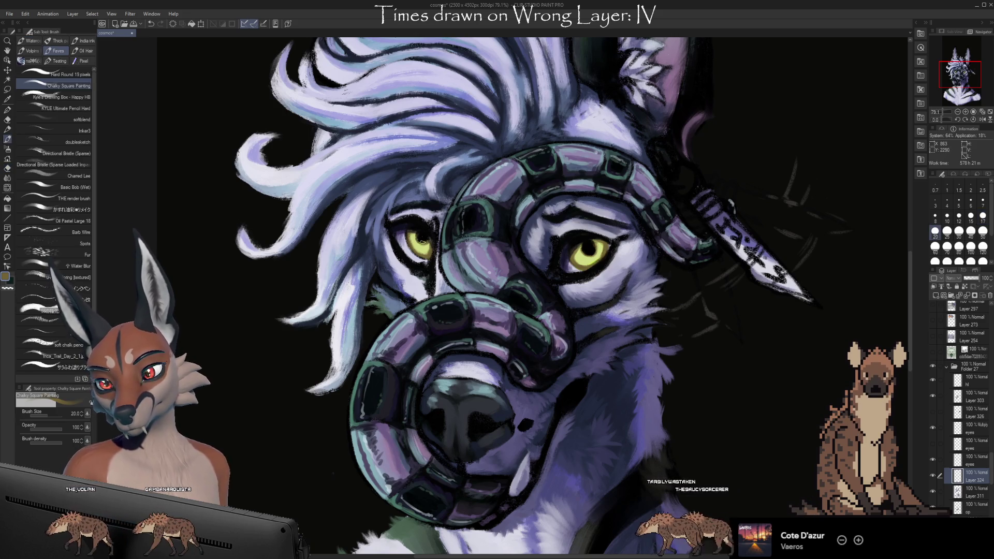
key(ctrl+z)
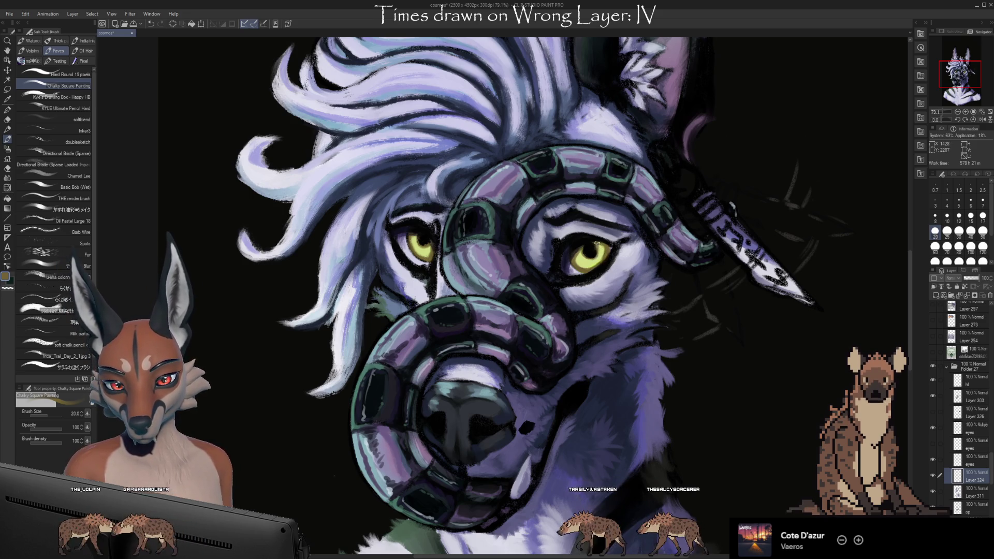
key(e)
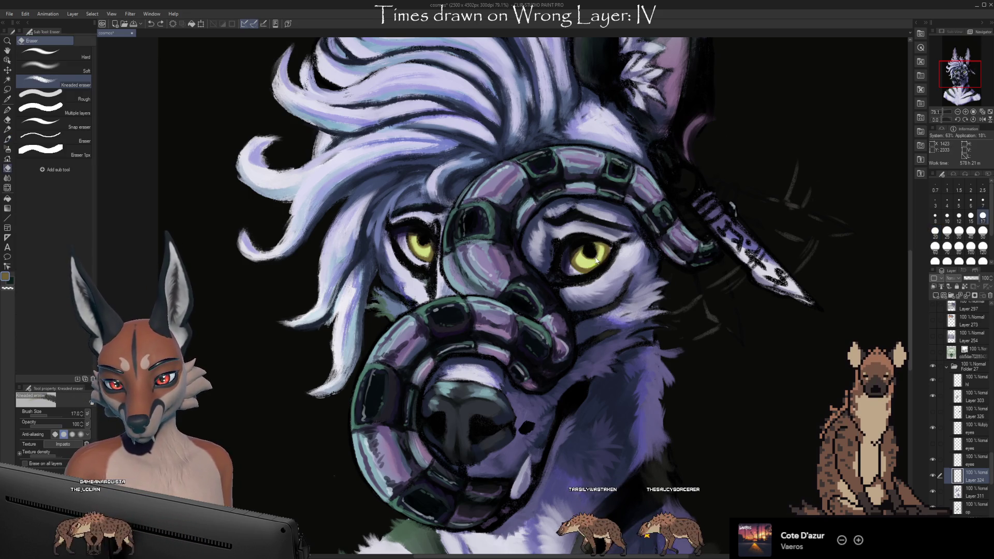
Step: Zoom in to refine eye and muzzle details, then fit the whole bust with Ctrl+0
scroll(597, 260, down, 3)
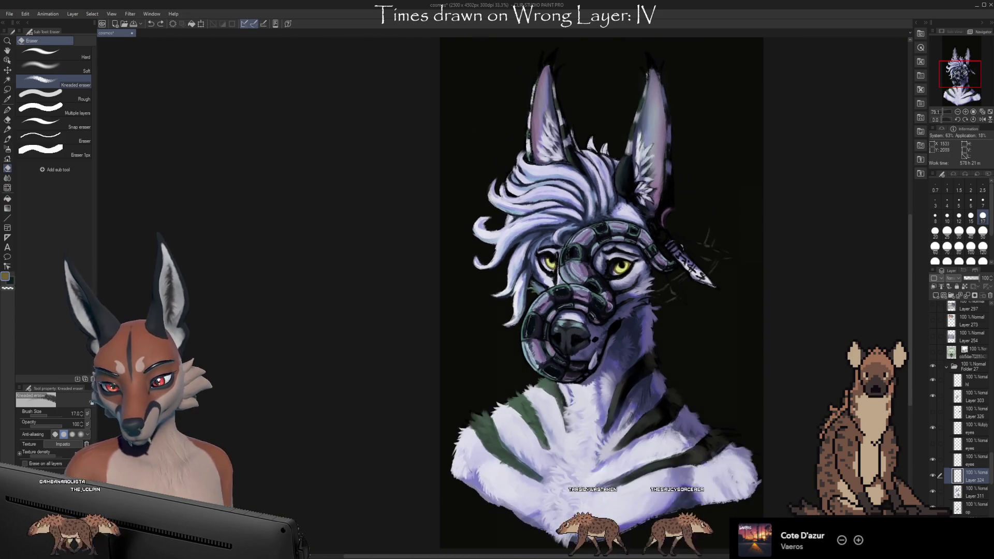
scroll(686, 375, up, 4)
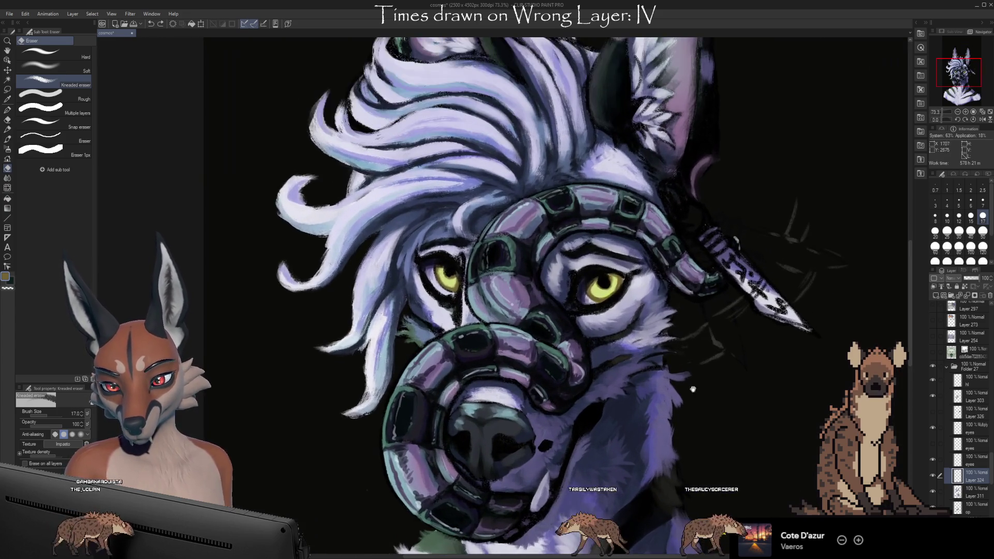
scroll(687, 374, up, 2)
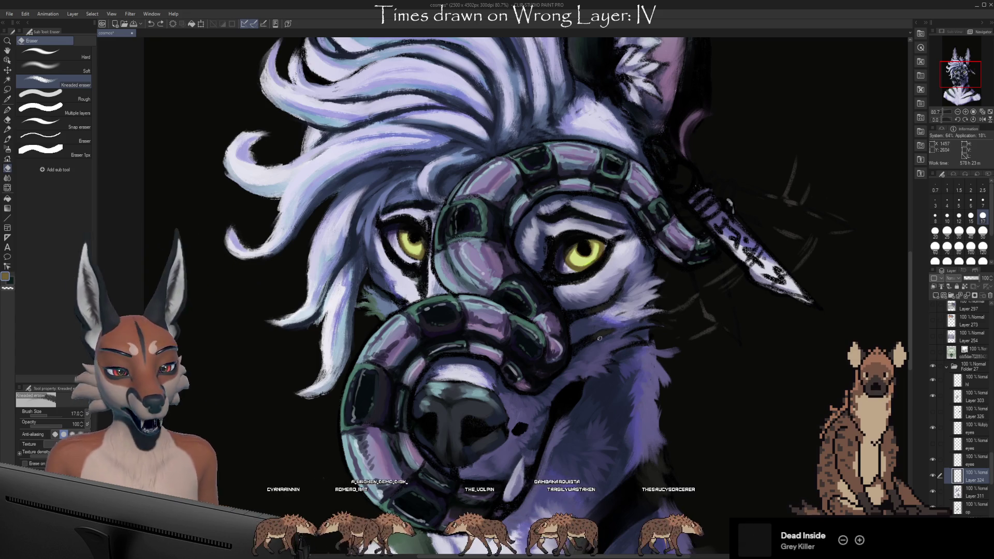
key(ctrl+0)
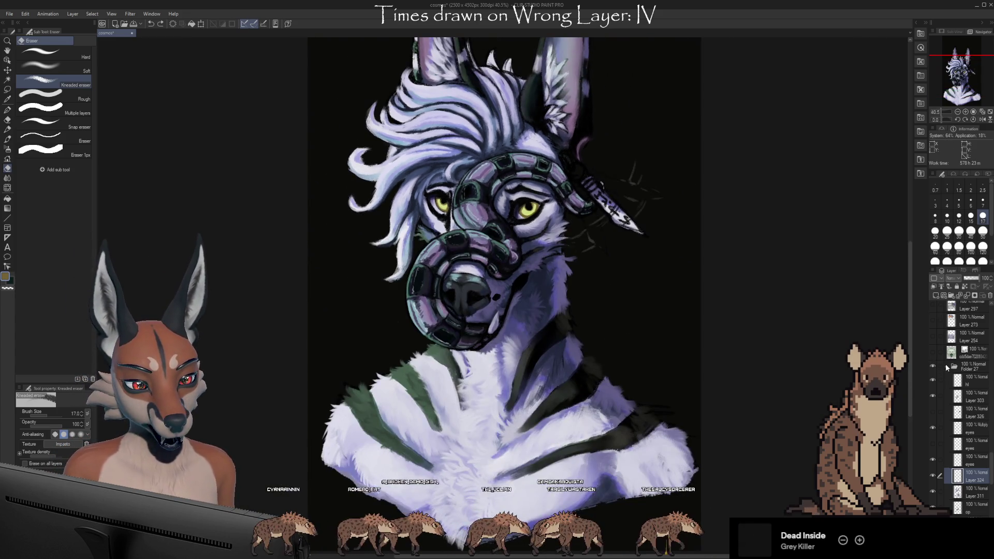
Step: Collapse and hide Folder 27, show the Tone and sezu layers, expand sezu, and rotate the view to landscape
click(936, 367)
click(936, 367)
drag(933, 456, 934, 470)
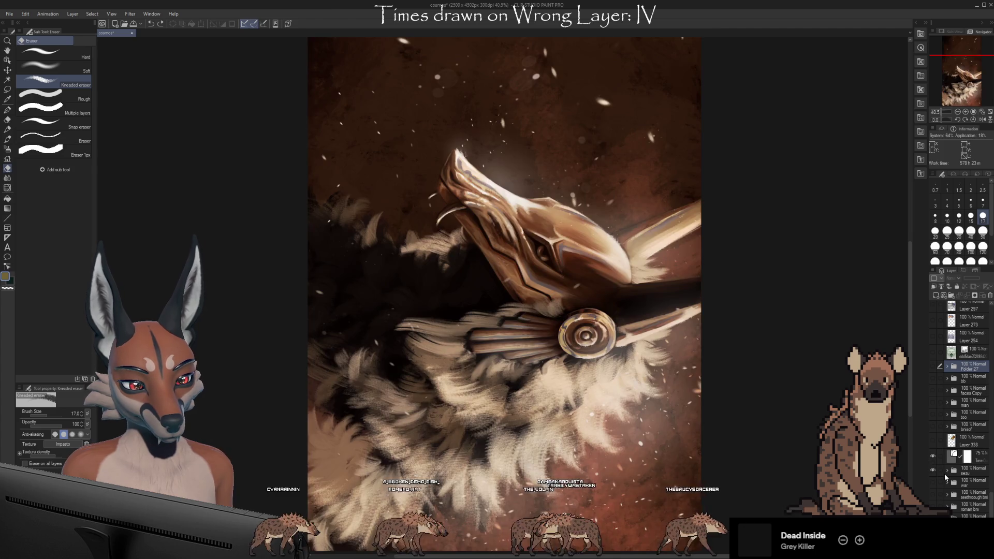
click(948, 471)
mouse_move(749, 409)
mouse_down()
mouse_move(735, 255)
mouse_move(641, 136)
mouse_move(597, 124)
mouse_up()
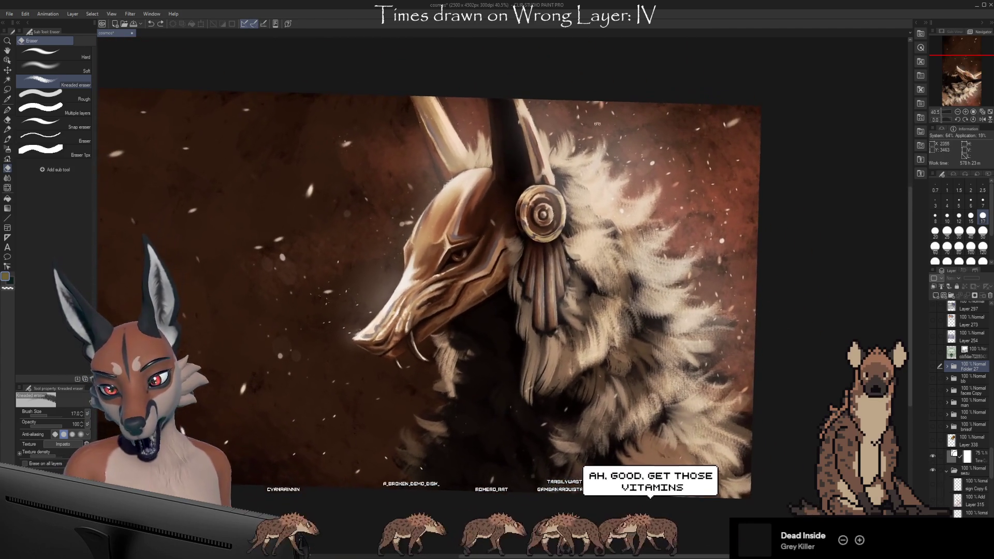
scroll(726, 169, up, 2)
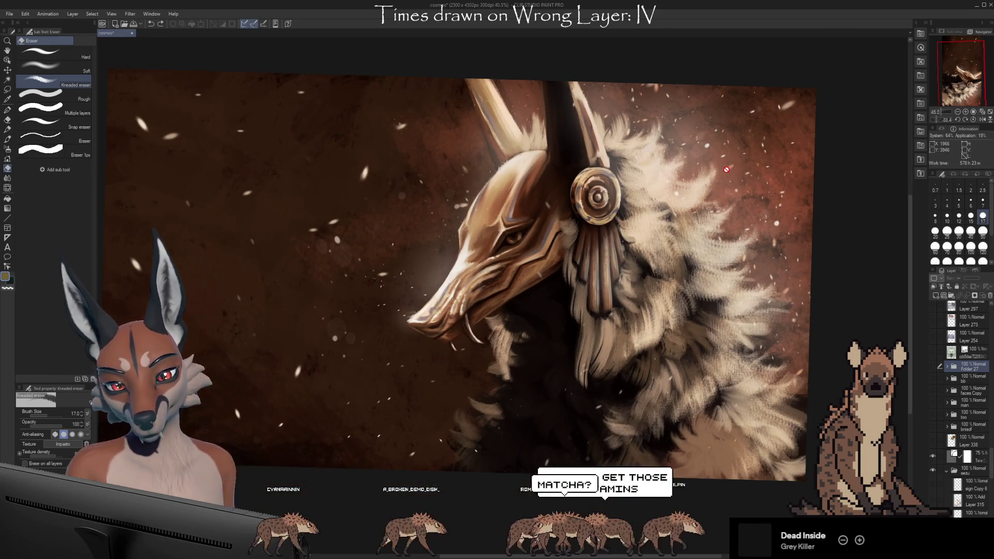
scroll(650, 321, up, 1)
scroll(961, 393, down, 5)
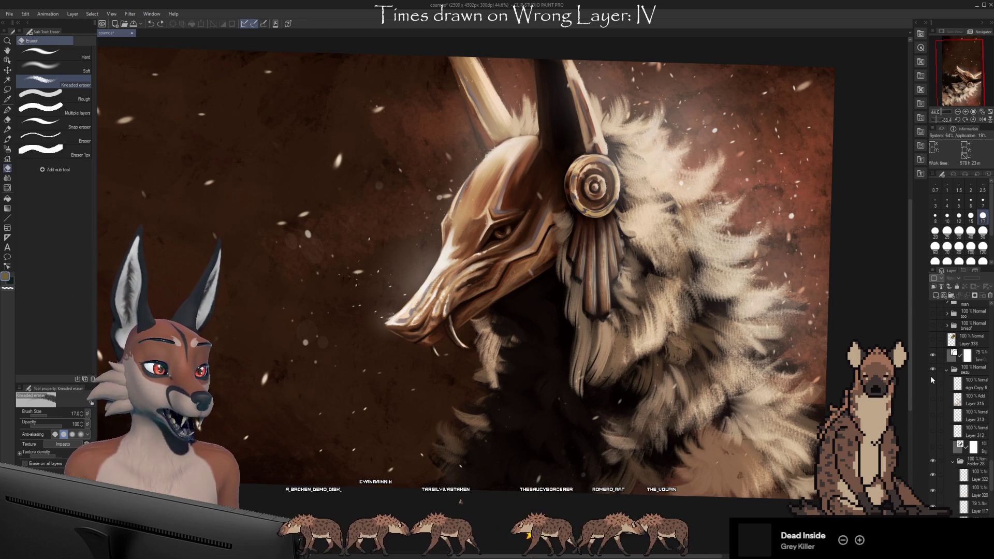
scroll(464, 230, up, 1)
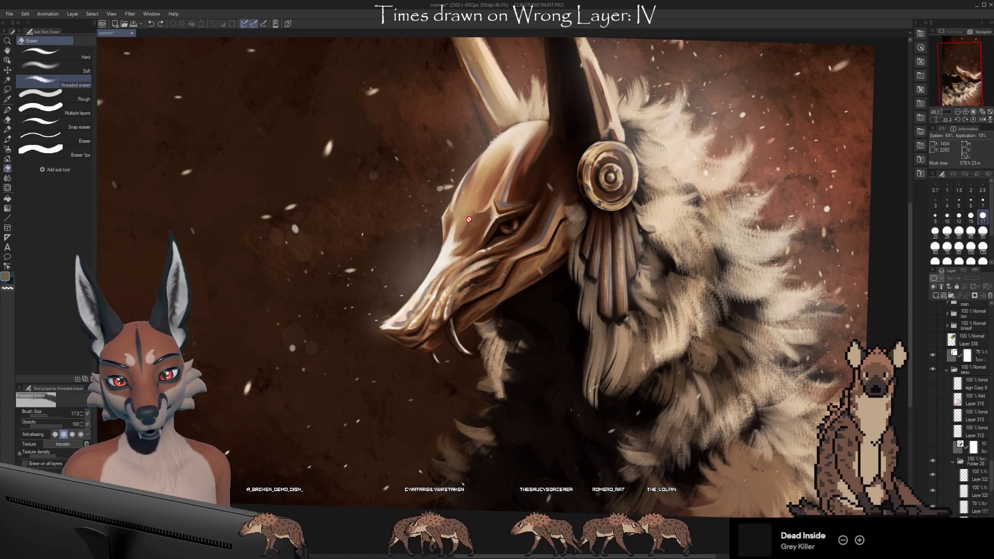
Step: Toggle the tone correction layer repeatedly to compare, leaving it turned on
click(933, 355)
click(933, 356)
click(933, 355)
click(933, 356)
click(933, 355)
click(933, 355)
click(933, 355)
click(933, 355)
click(933, 355)
click(933, 355)
click(933, 355)
scroll(932, 357, down, 5)
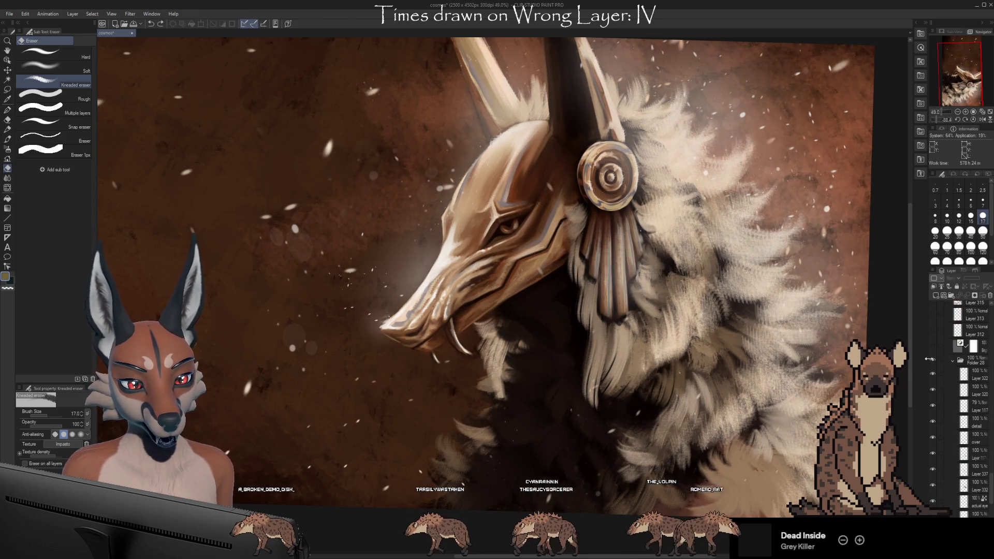
Step: Compare the fur with Layers 322 and 320, leaving 322 hidden and 320 visible
click(932, 374)
click(932, 374)
click(932, 373)
click(932, 374)
click(932, 374)
click(932, 374)
click(931, 373)
click(931, 387)
click(931, 388)
click(931, 387)
click(931, 388)
click(931, 387)
click(931, 387)
click(931, 387)
click(931, 387)
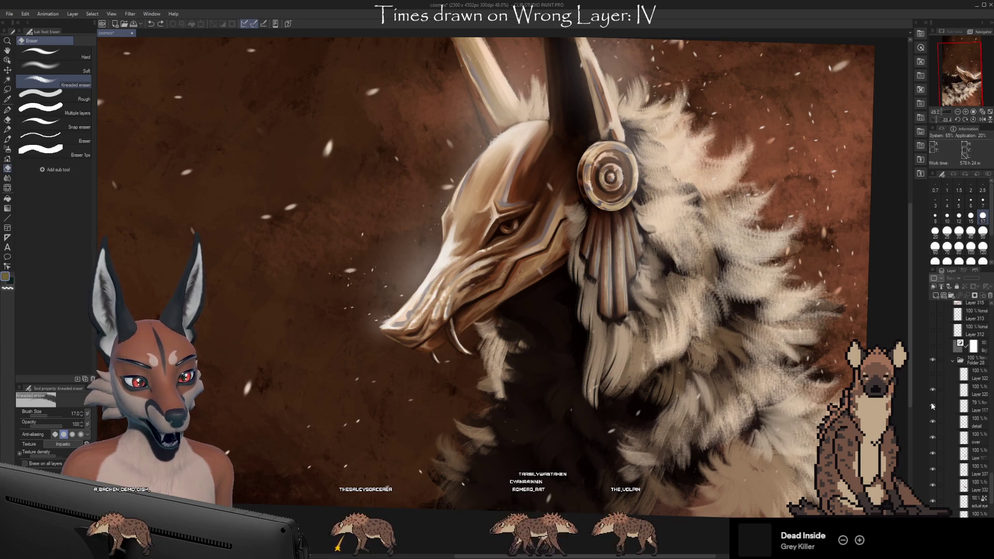
Step: Toggle Layer 117 to check which layer shades the mask and head
click(932, 406)
click(932, 406)
click(932, 406)
click(932, 406)
click(931, 406)
click(931, 406)
click(932, 406)
click(932, 406)
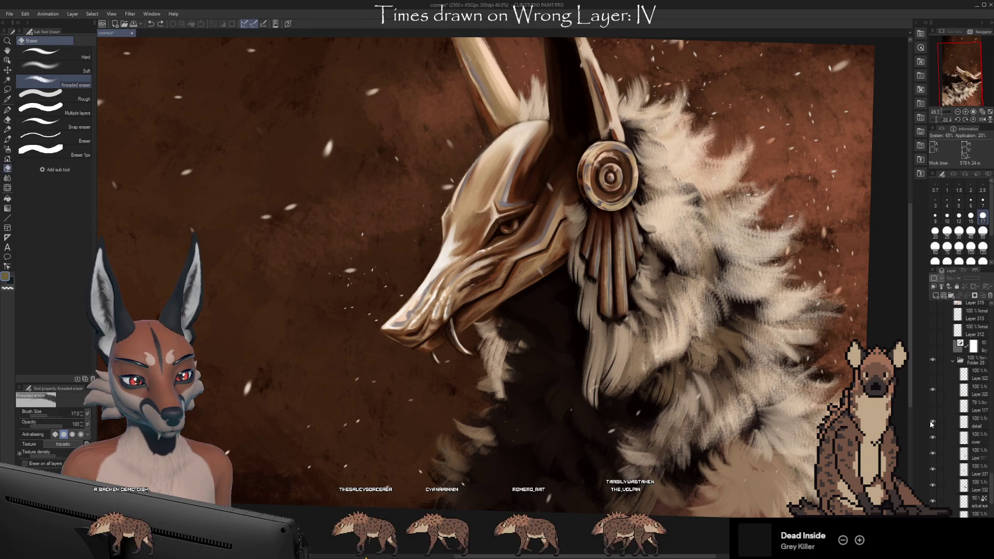
Step: Toggle the layers below to see which affect the ear, round ear ornament and mask
click(932, 438)
click(931, 438)
click(932, 437)
click(932, 437)
click(934, 451)
click(933, 452)
click(933, 452)
click(933, 452)
click(932, 454)
click(932, 469)
click(933, 470)
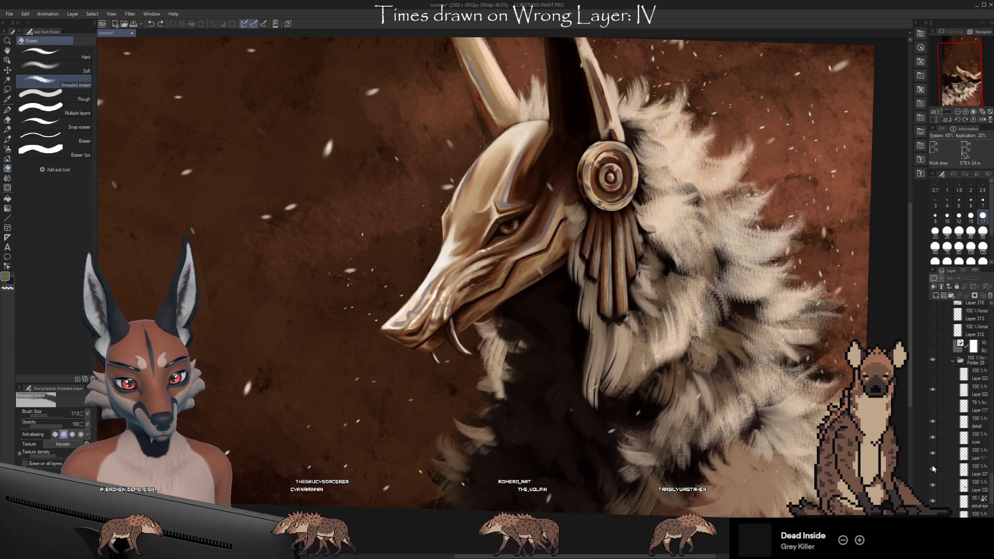
Step: Compare the horn and mask layers, keeping the layer that brightens the headphone area
click(933, 486)
click(933, 488)
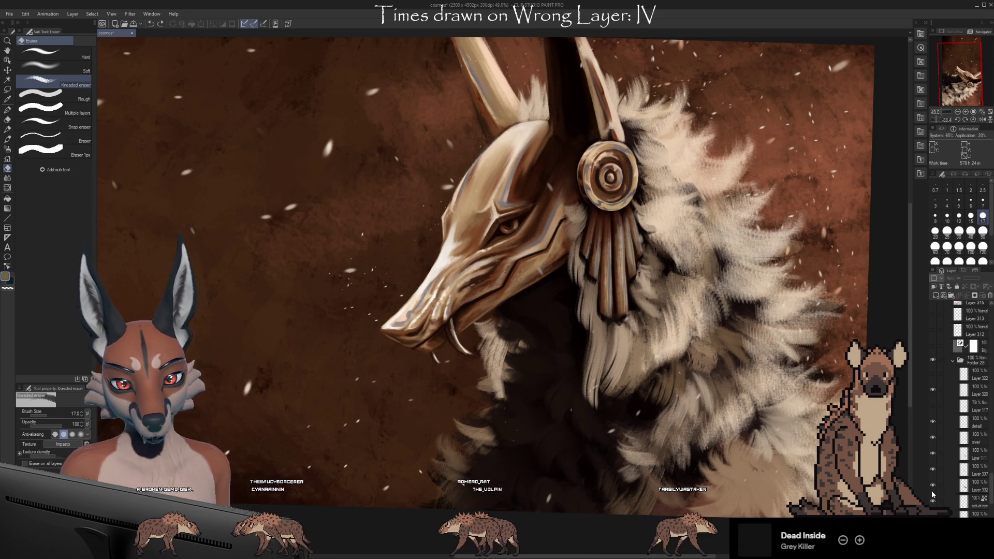
click(933, 500)
click(933, 500)
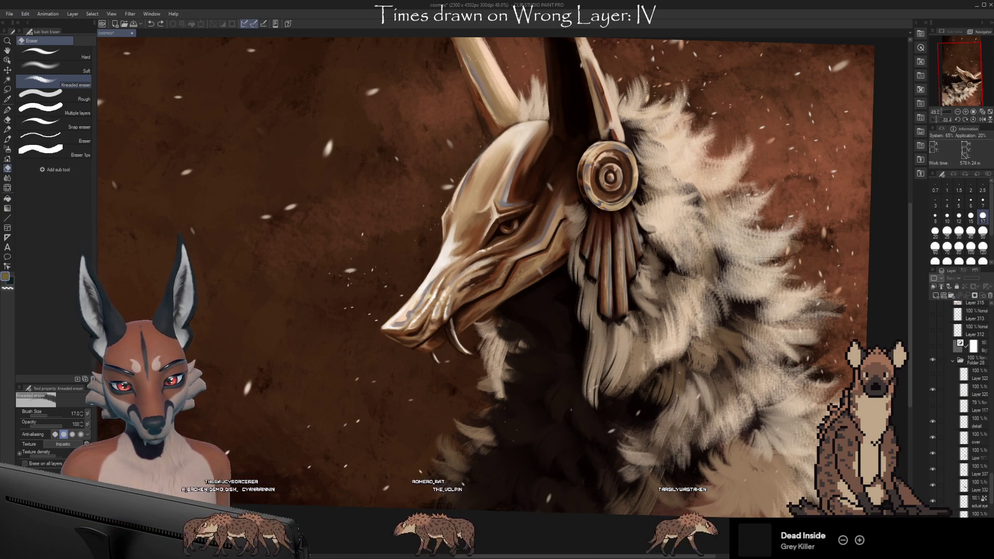
click(933, 500)
click(933, 500)
scroll(933, 500, down, 3)
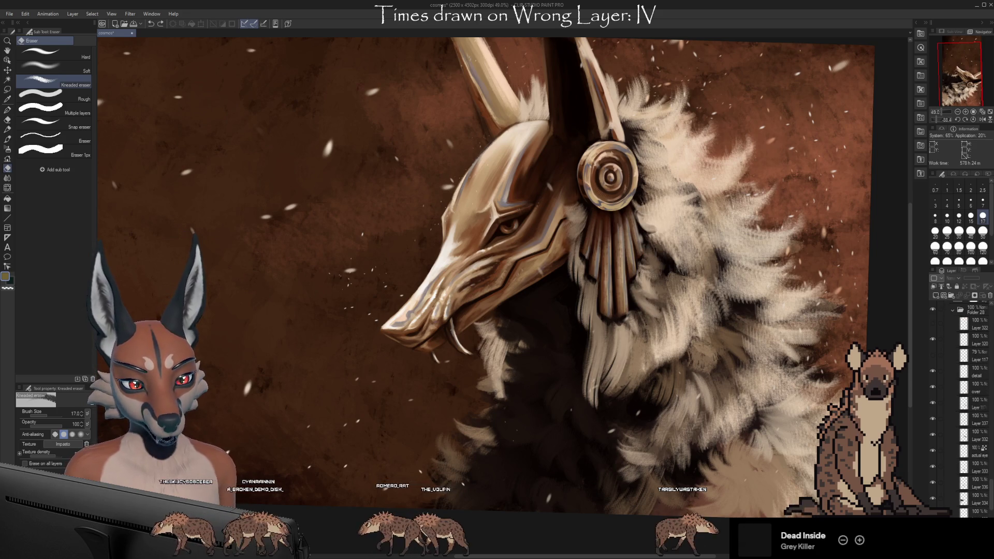
click(933, 501)
click(933, 500)
click(933, 500)
click(933, 501)
scroll(932, 501, up, 5)
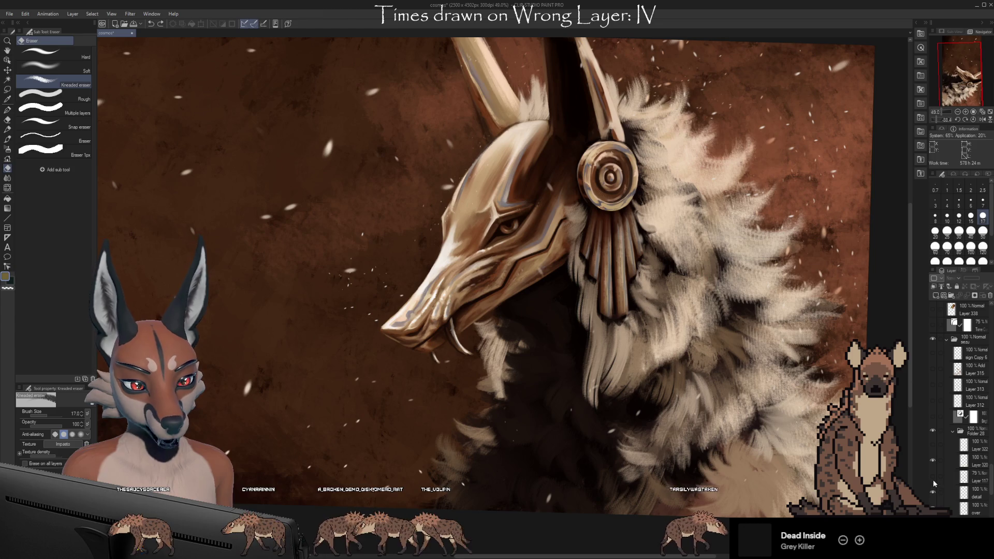
scroll(934, 466, up, 1)
Step: Turn on the soft glow and 75% Tone layers, collapse seizu, and bring up the wolf painting upright
click(933, 445)
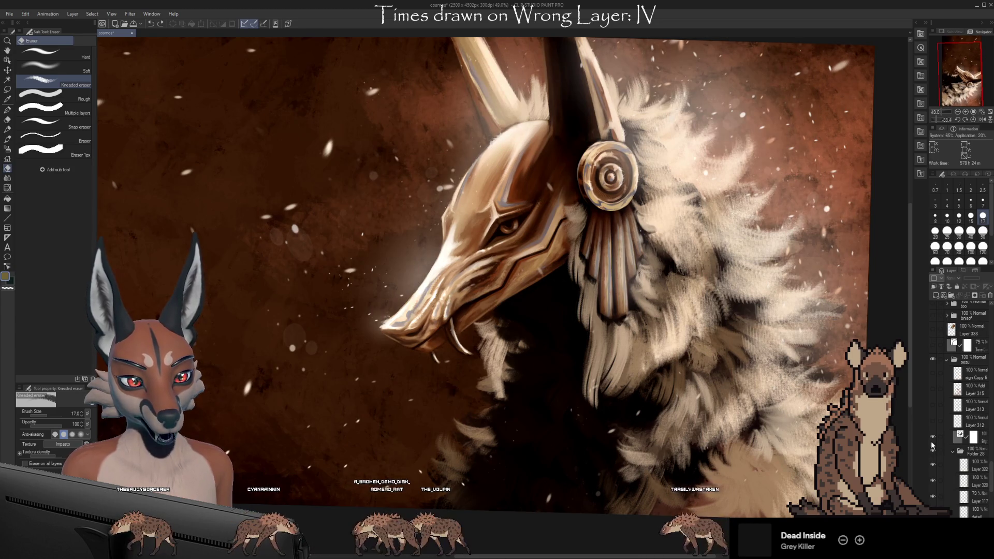
click(933, 345)
click(948, 359)
scroll(940, 351, up, 4)
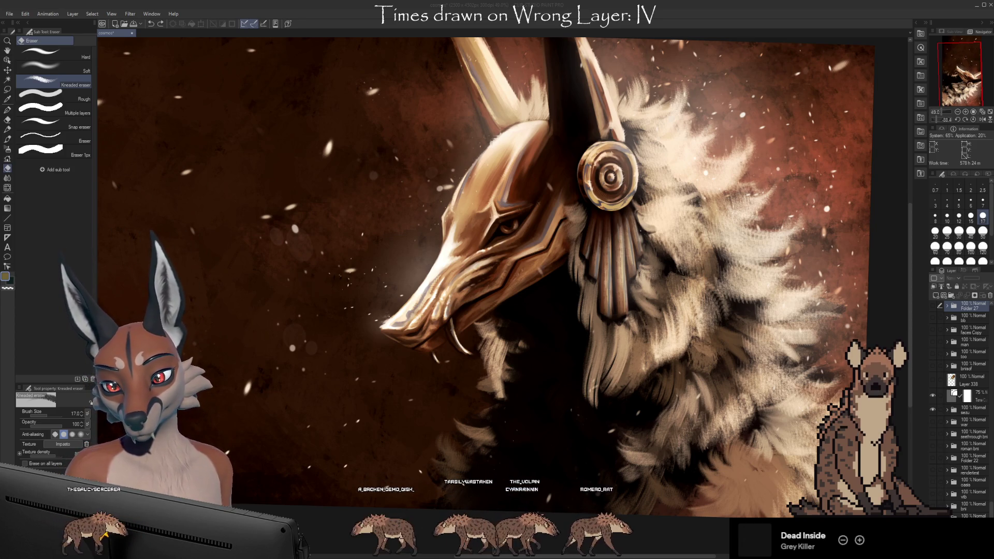
key(alt+Tab)
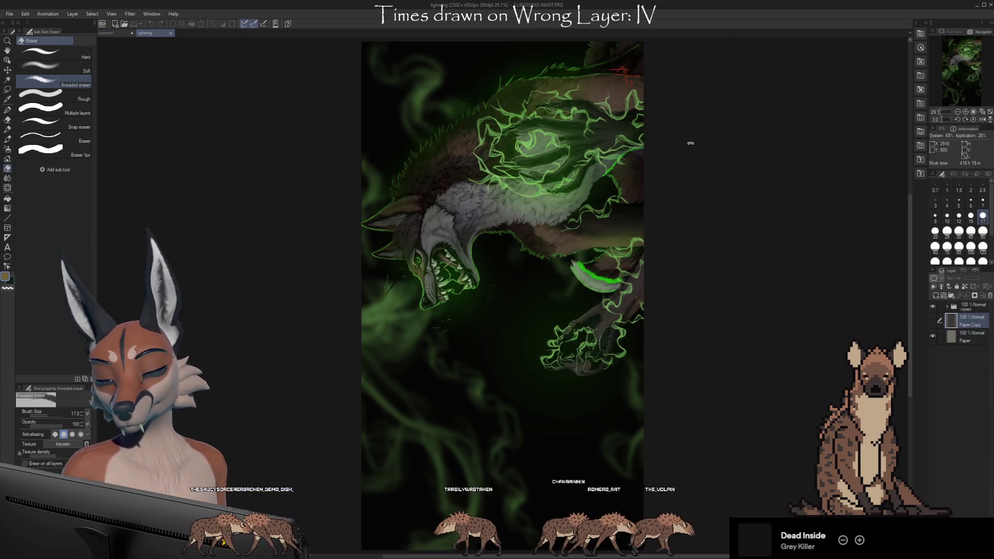
mouse_move(691, 143)
mouse_down()
mouse_move(642, 371)
mouse_move(670, 370)
mouse_up()
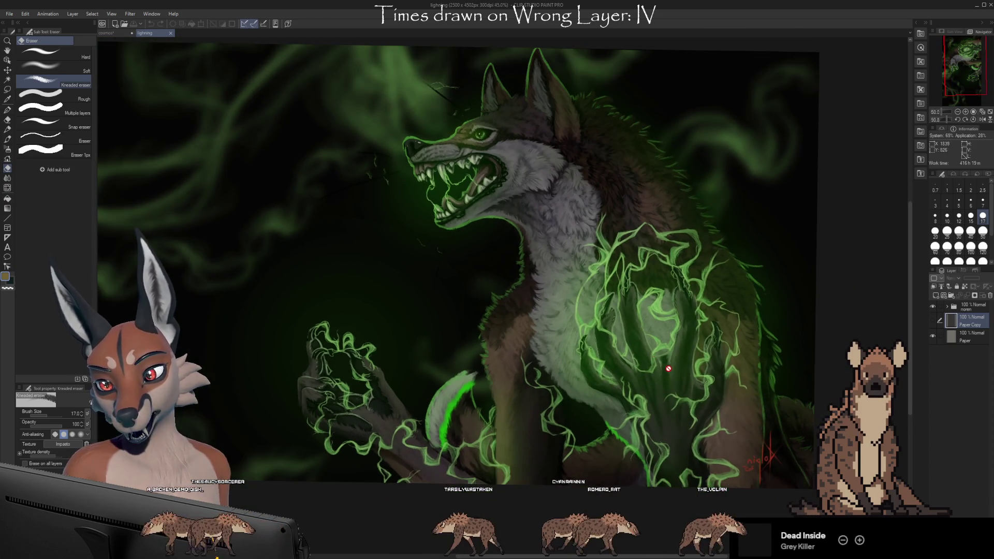
Step: Expand the noren folder and compare the fin glow on the wolf's back on and off
scroll(527, 117, up, 2)
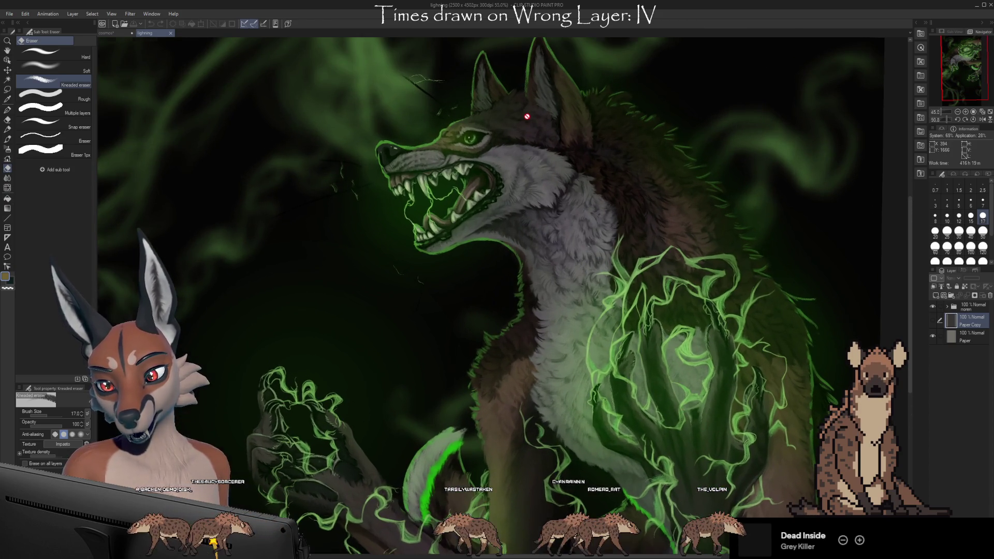
click(947, 307)
scroll(956, 332, down, 3)
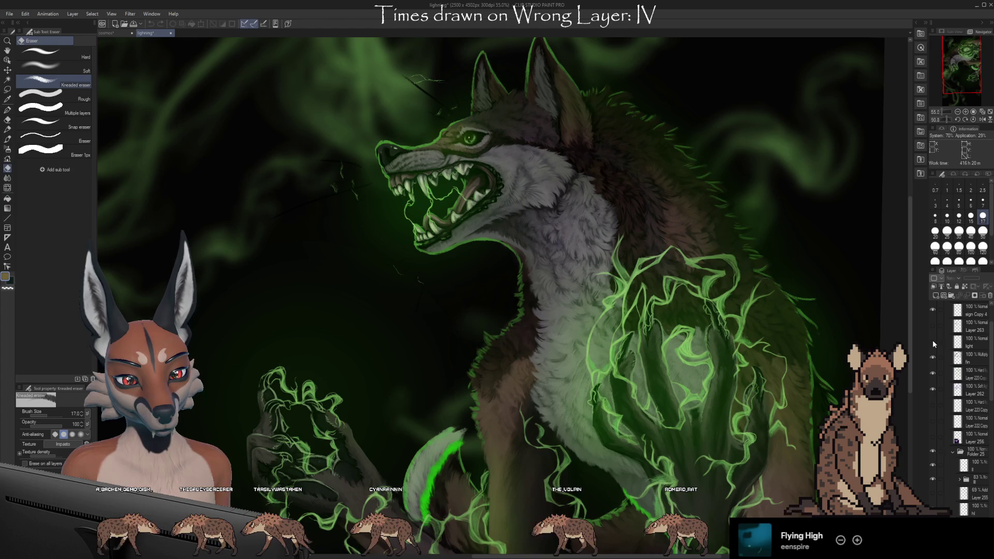
scroll(706, 339, up, 2)
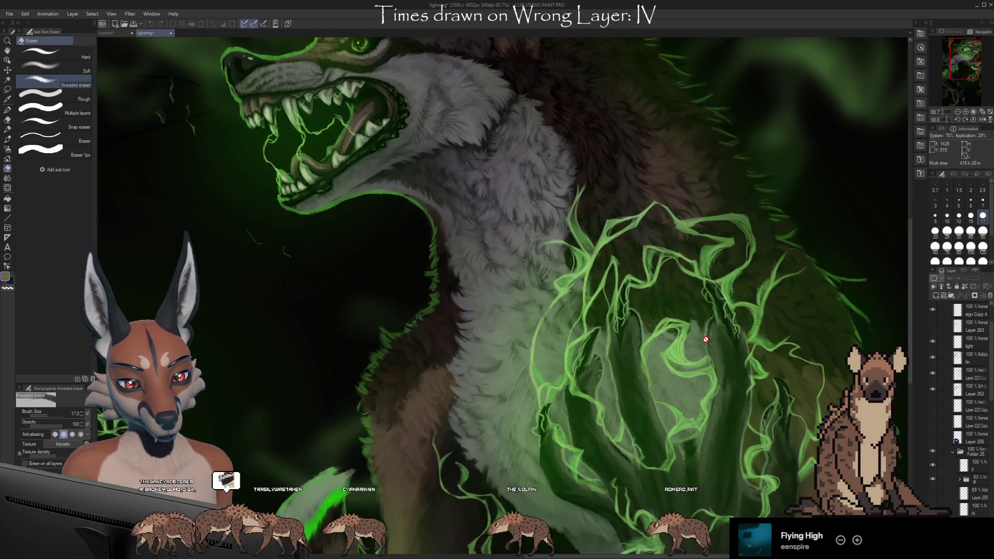
scroll(706, 339, down, 3)
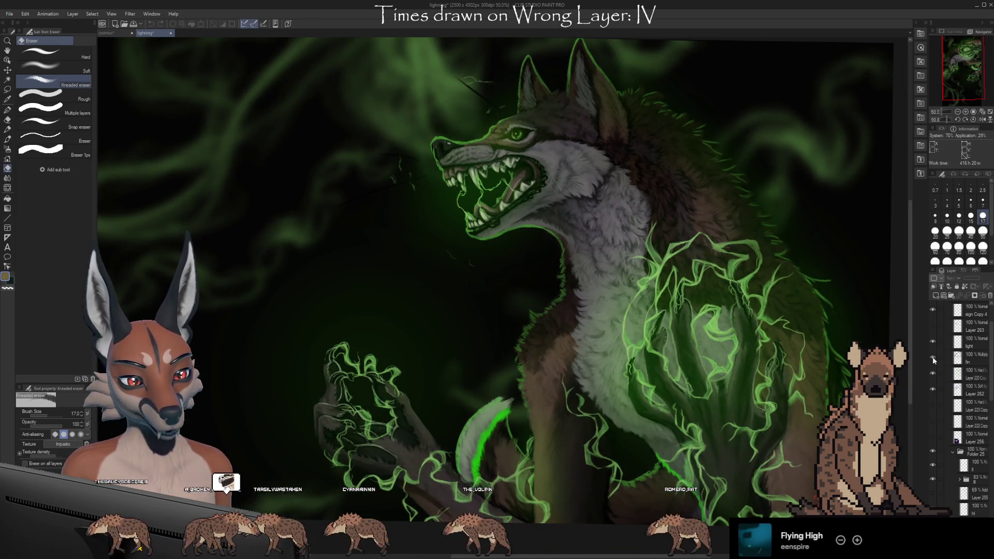
click(933, 357)
click(933, 358)
click(933, 357)
click(933, 357)
click(933, 358)
click(933, 357)
click(933, 358)
click(933, 358)
click(933, 357)
click(933, 357)
click(932, 357)
Step: Compare Layer 223 Copy on and off, leaving it hidden so the wolf's body darkens
click(934, 372)
click(933, 372)
click(933, 372)
click(933, 371)
click(933, 372)
click(933, 372)
click(933, 372)
click(933, 372)
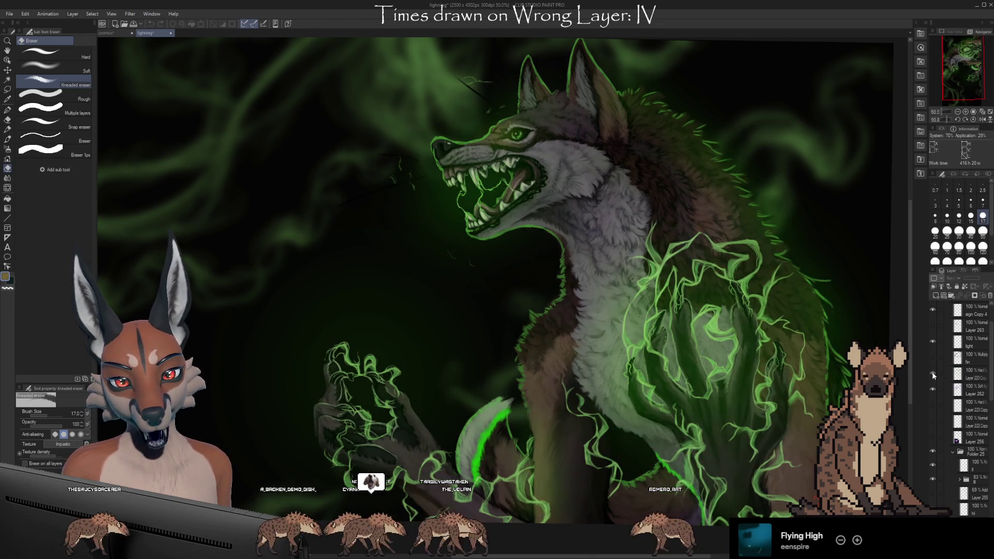
click(933, 372)
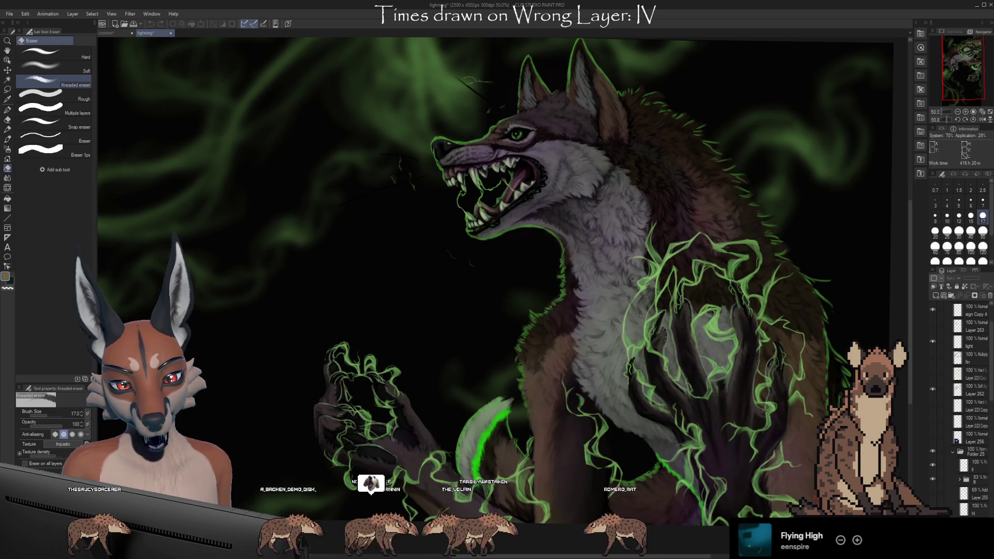
Step: Compare Layer 262's purple fur tint on and off, leaving it visible
scroll(554, 211, up, 8)
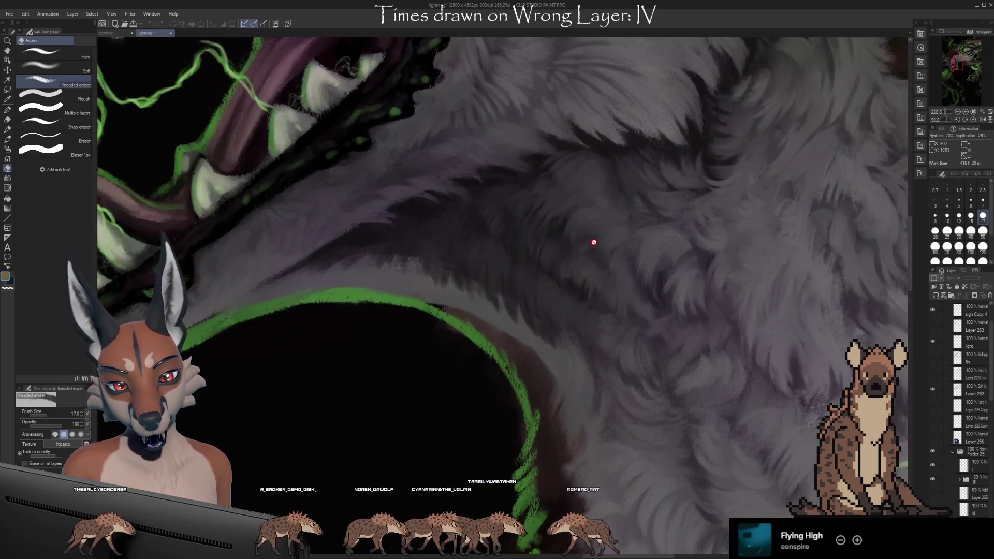
click(932, 389)
click(931, 388)
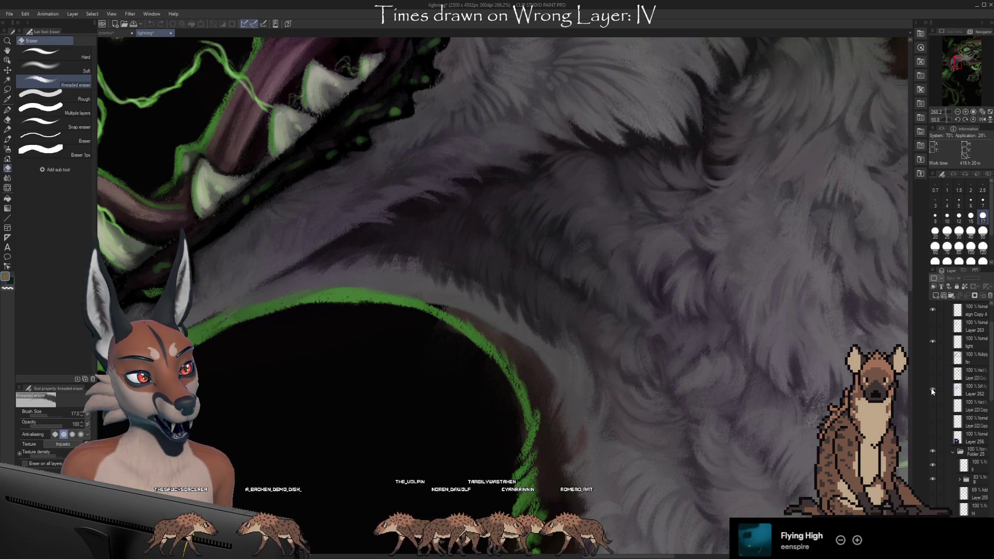
click(931, 387)
click(931, 387)
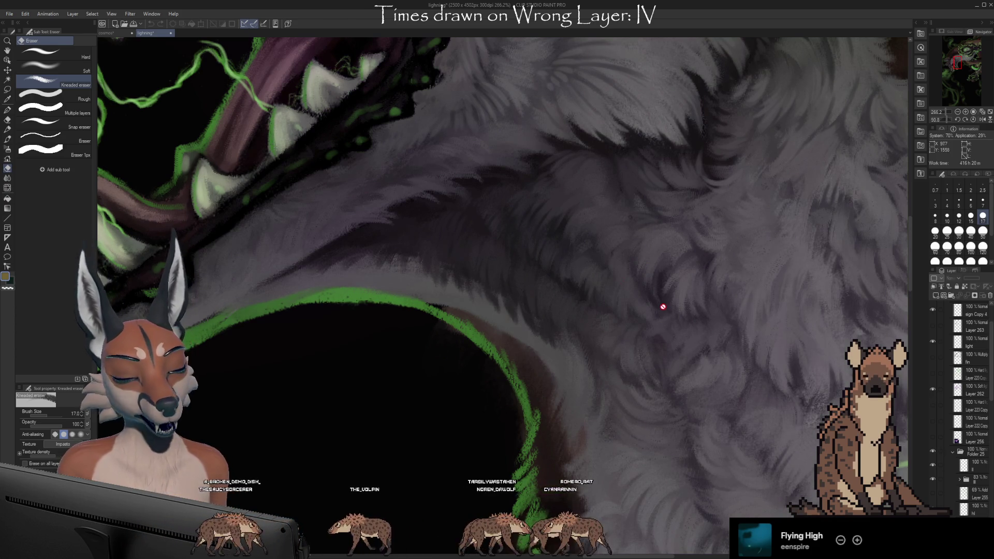
scroll(621, 331, down, 5)
scroll(555, 320, down, 2)
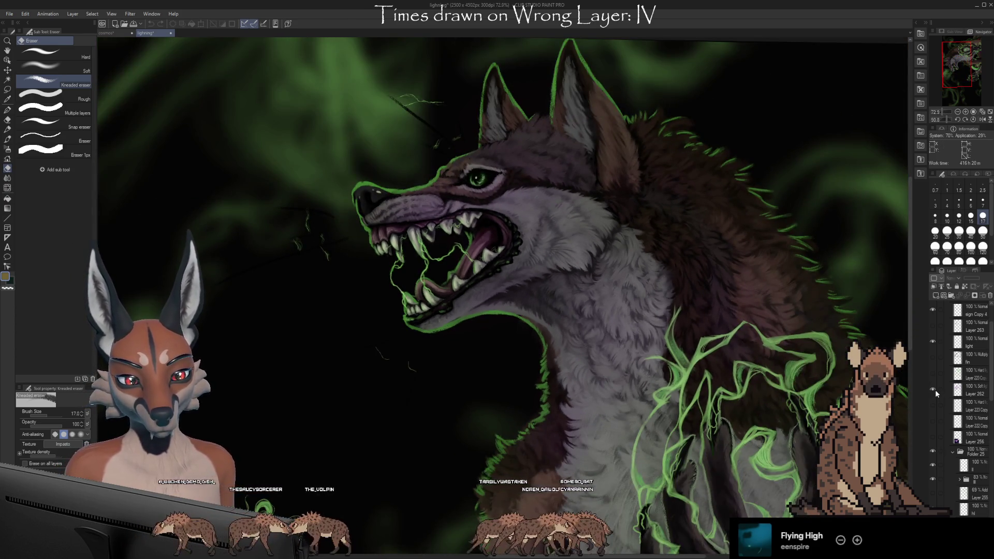
scroll(708, 301, up, 2)
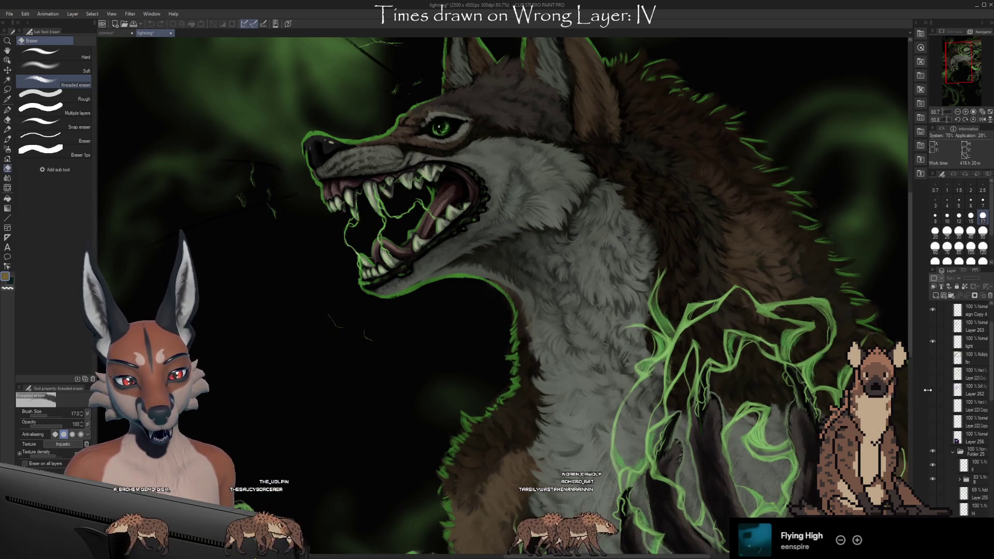
Step: Turn Layer 223 Copy, the fin Multiply layer and Layer 262 back on
click(934, 373)
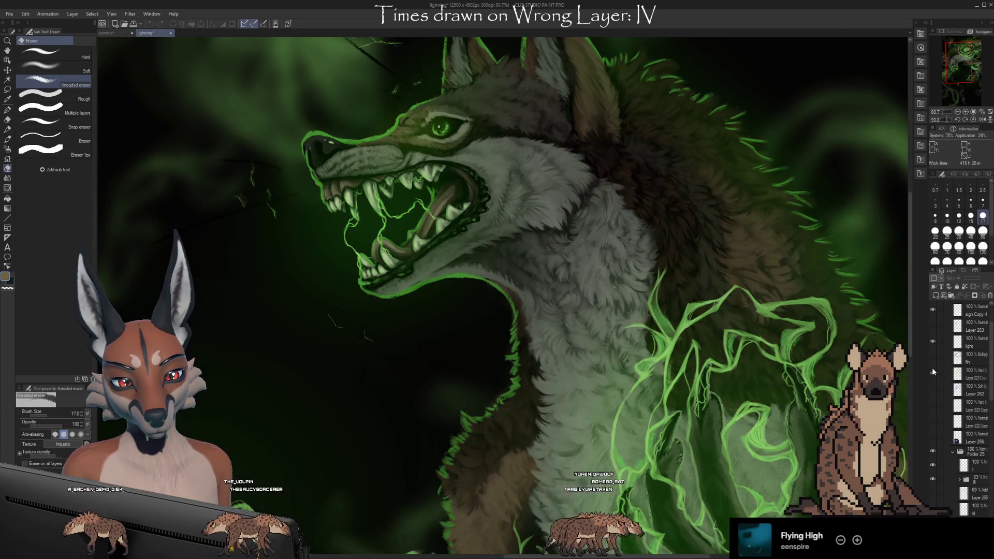
click(933, 357)
scroll(567, 150, down, 4)
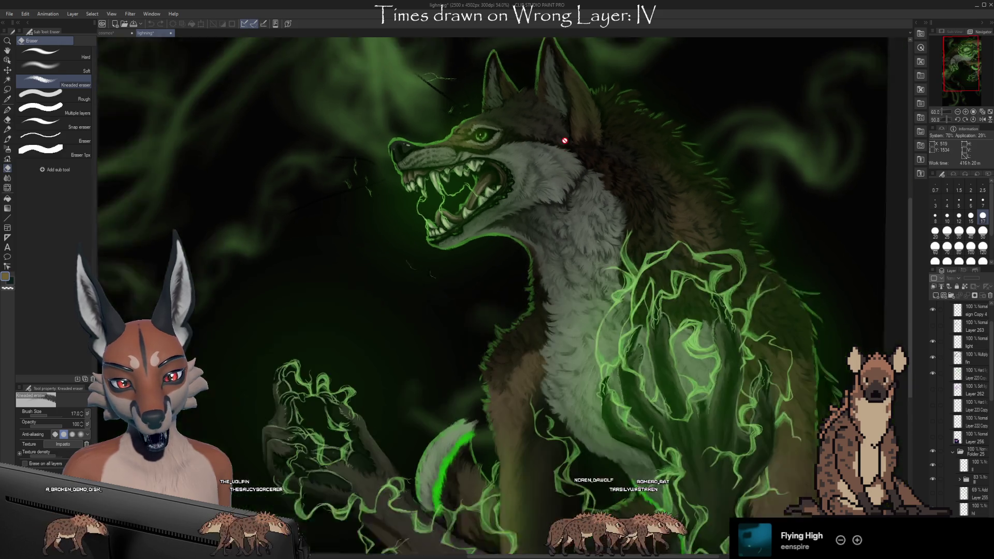
scroll(565, 140, up, 8)
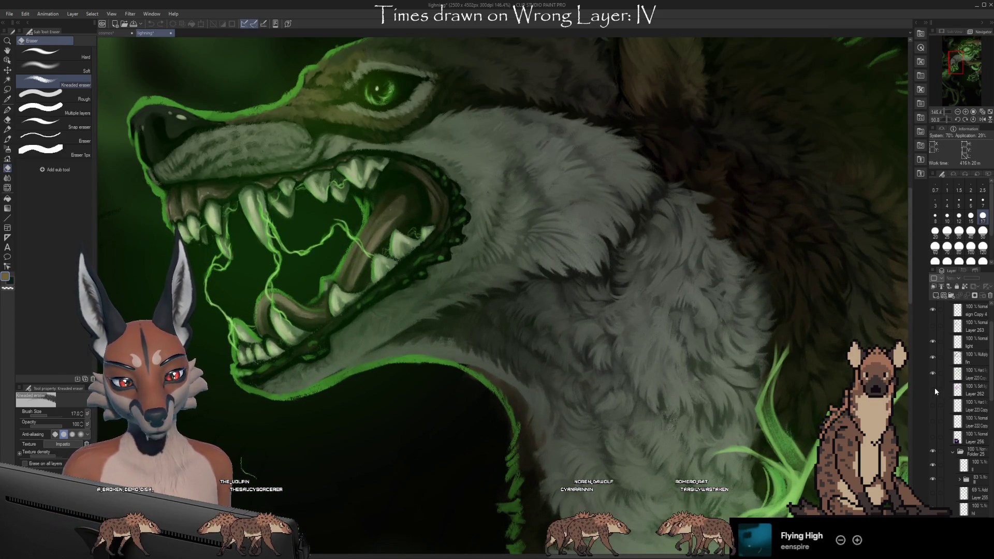
click(932, 390)
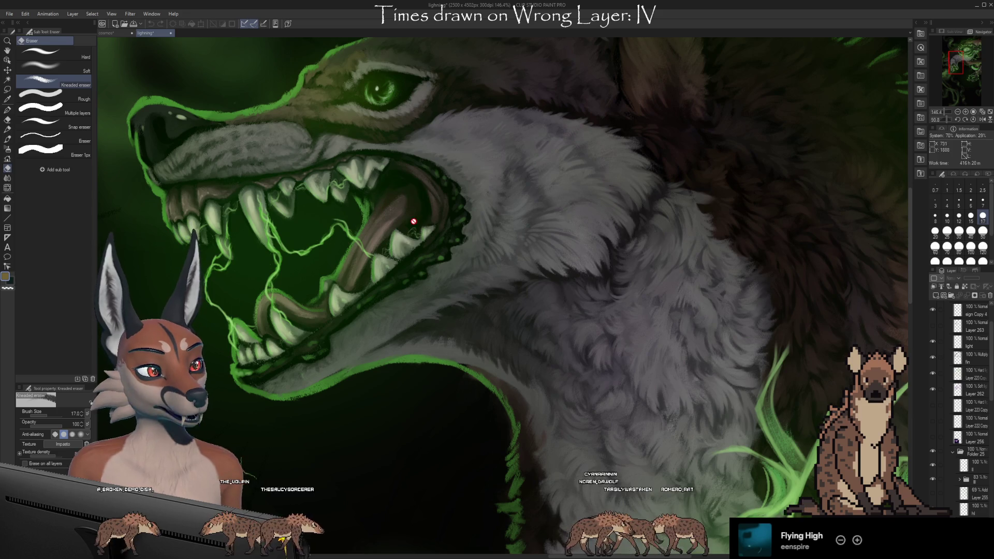
Step: Recheck Layer 262 and Layer 223 Copy, keeping both plus the fin darkening layer visible
scroll(476, 206, down, 3)
scroll(712, 197, up, 3)
scroll(711, 191, up, 5)
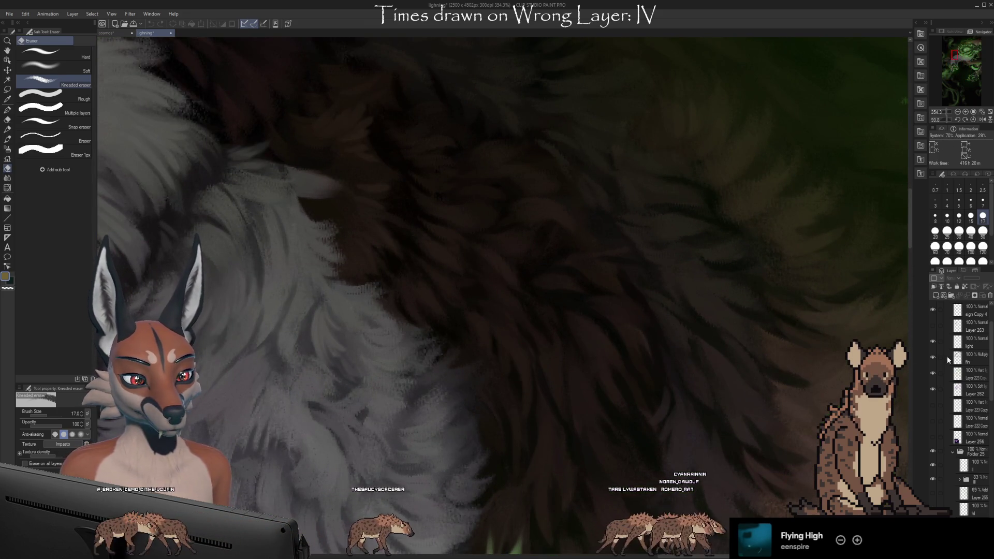
click(932, 390)
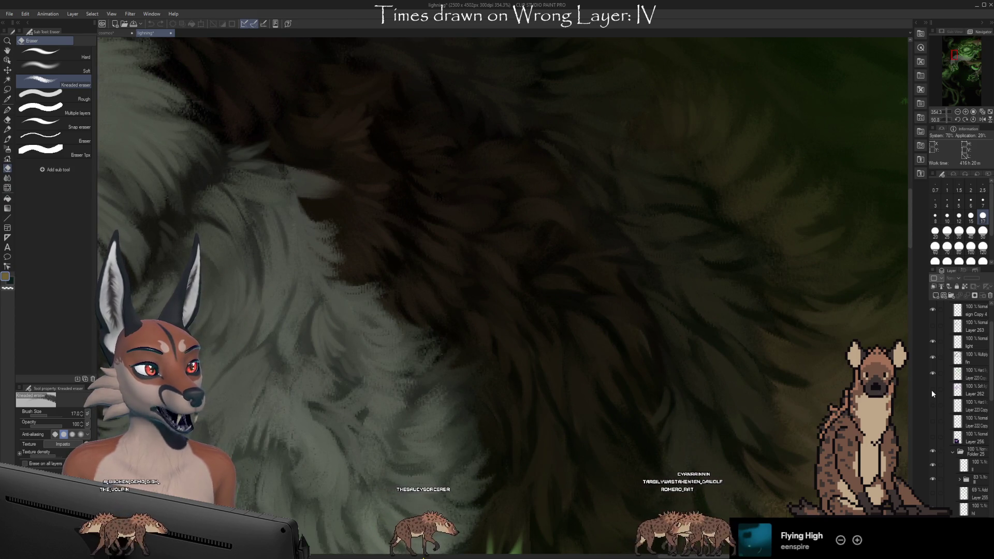
scroll(722, 233, up, 4)
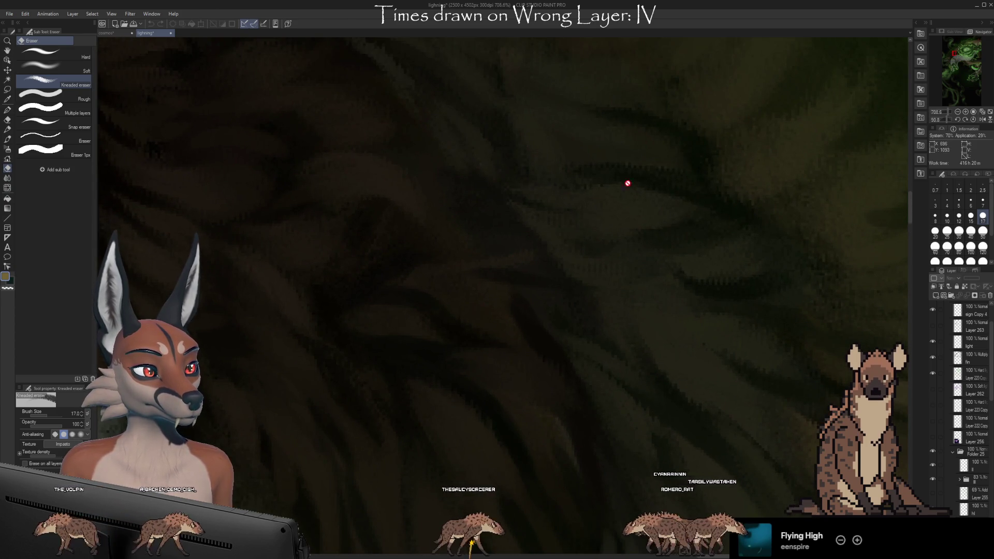
click(932, 389)
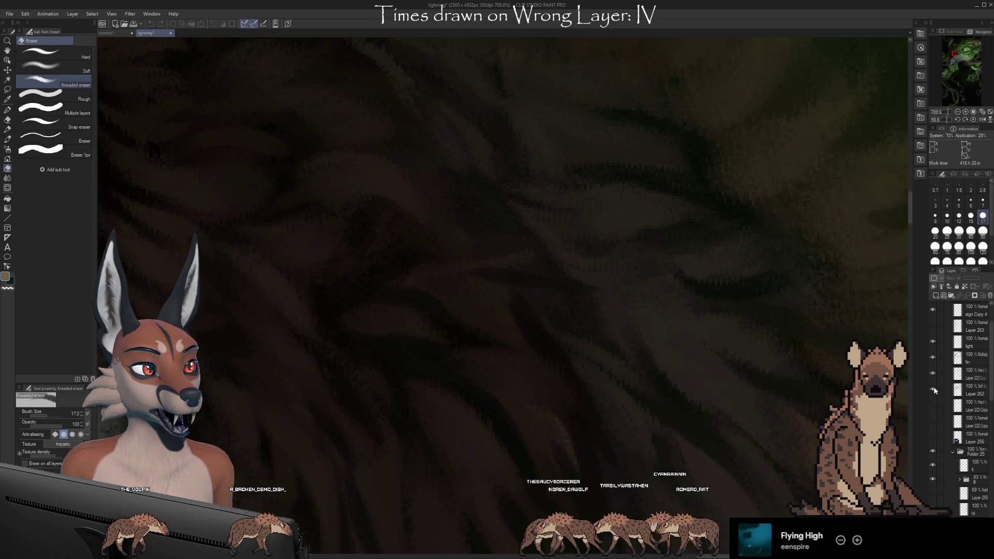
scroll(613, 259, down, 5)
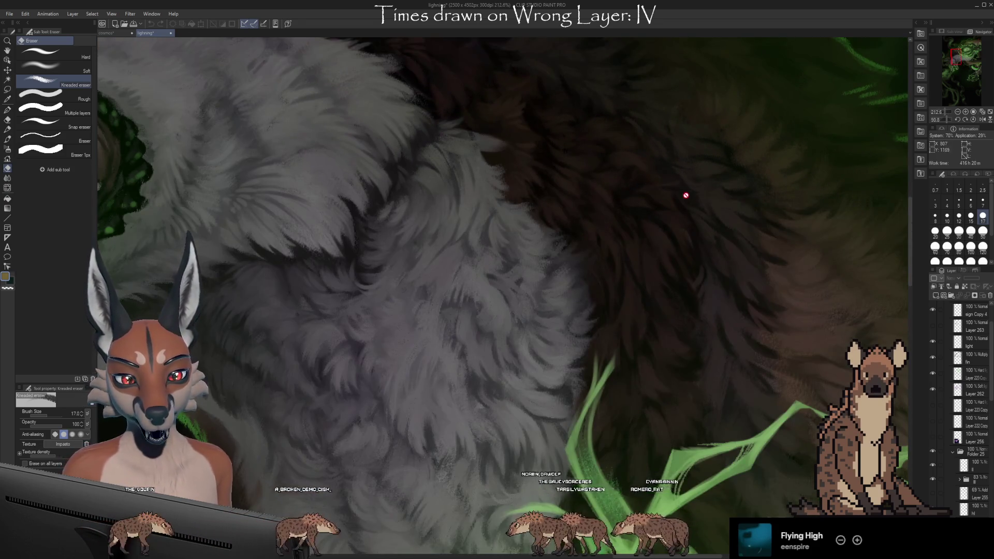
scroll(680, 210, down, 6)
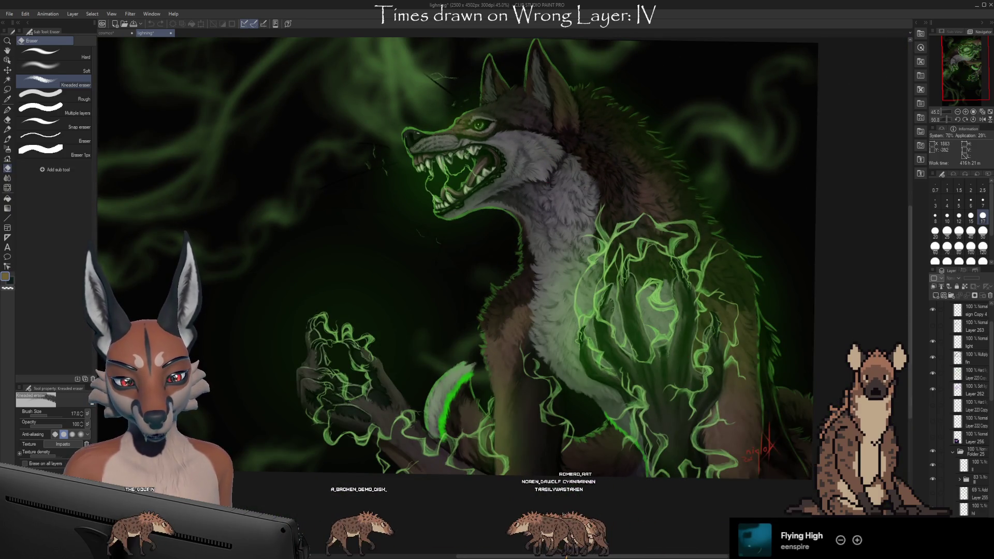
click(934, 372)
click(934, 372)
click(933, 358)
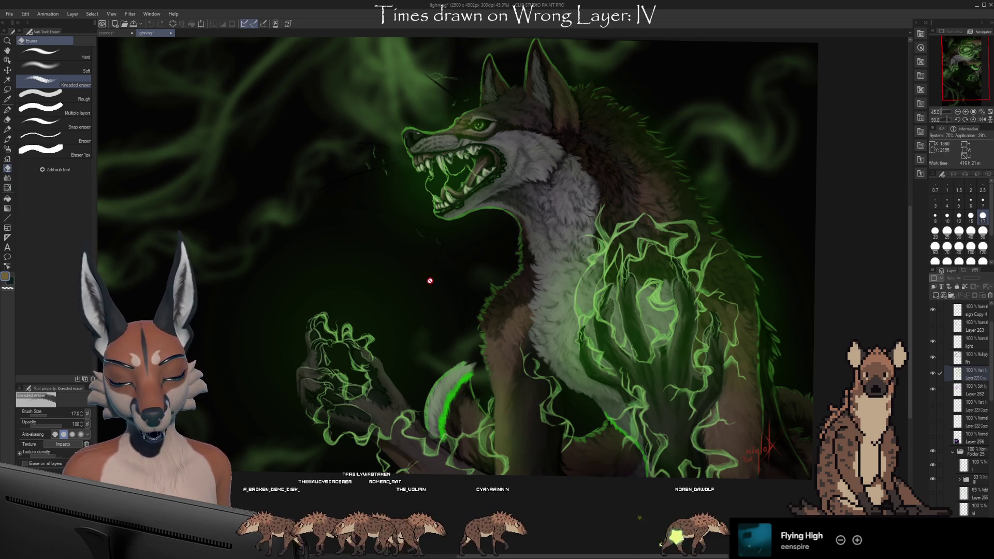
Step: Close the lighting document
scroll(432, 279, up, 8)
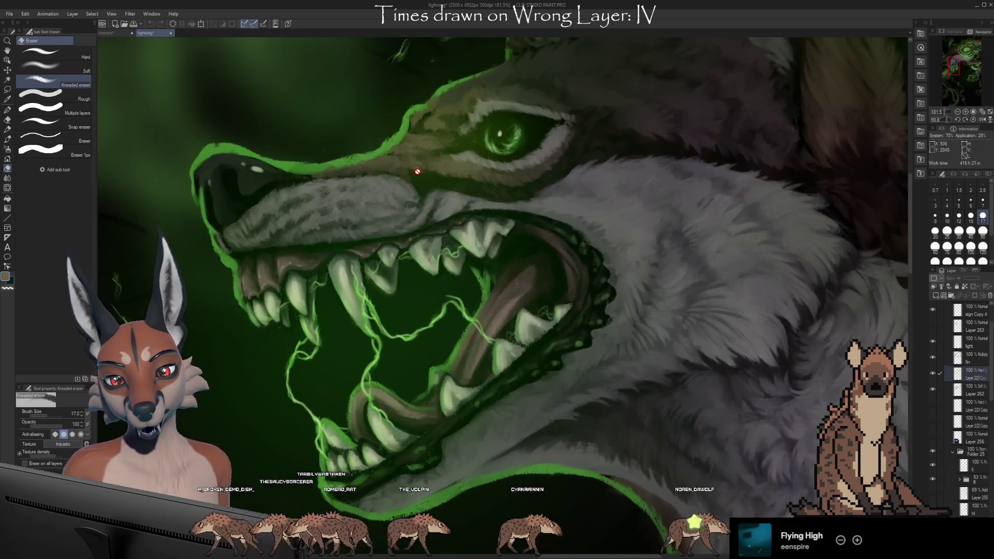
scroll(320, 315, up, 4)
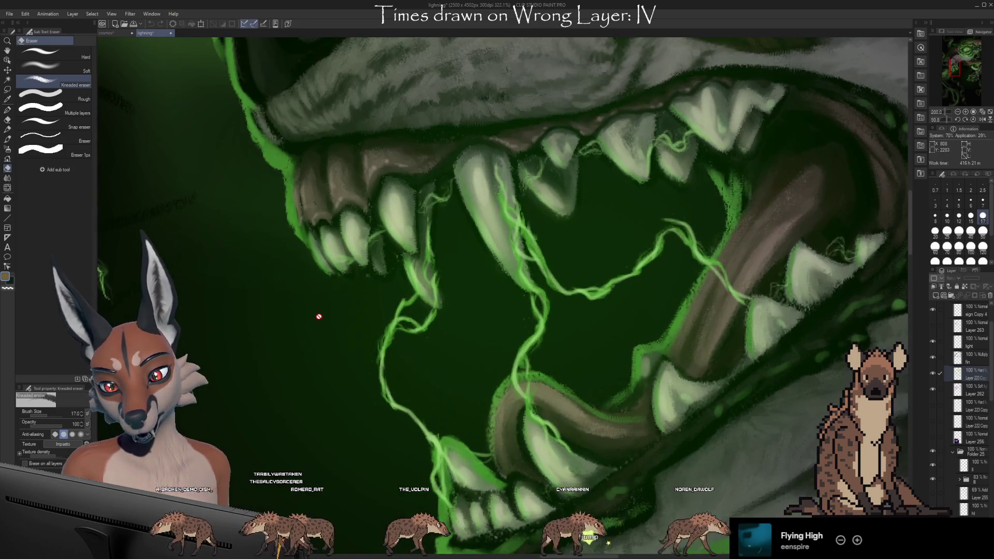
scroll(344, 310, down, 2)
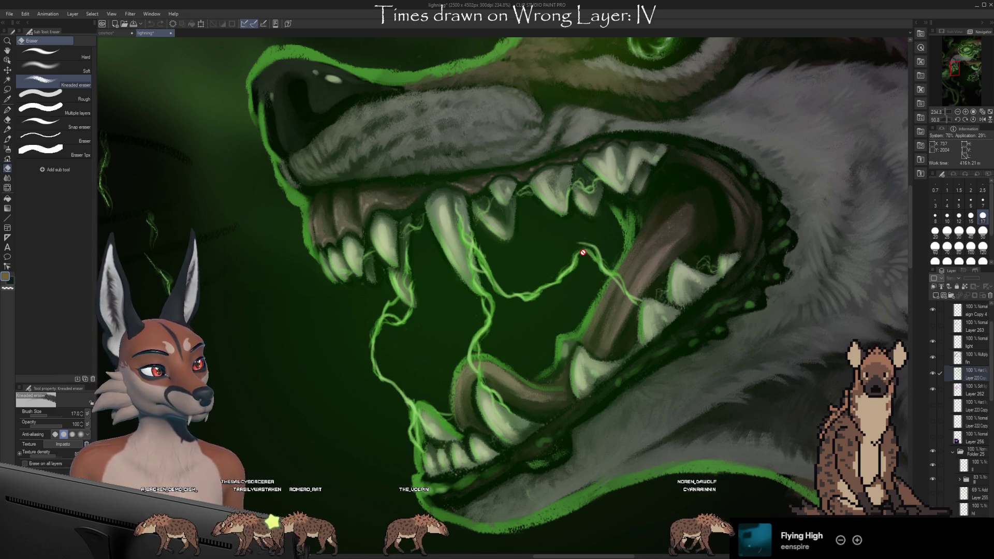
scroll(586, 236, down, 5)
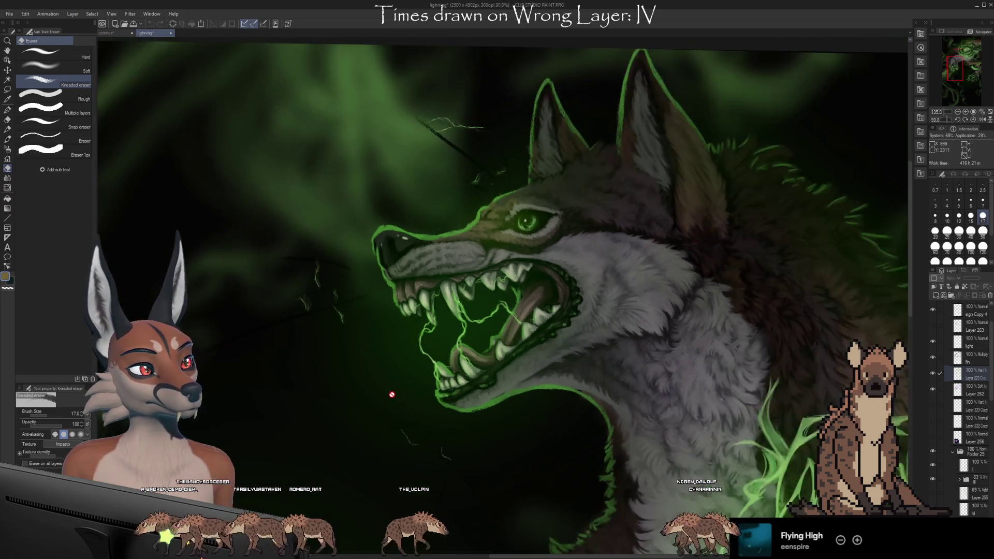
scroll(456, 205, down, 1)
scroll(330, 177, down, 3)
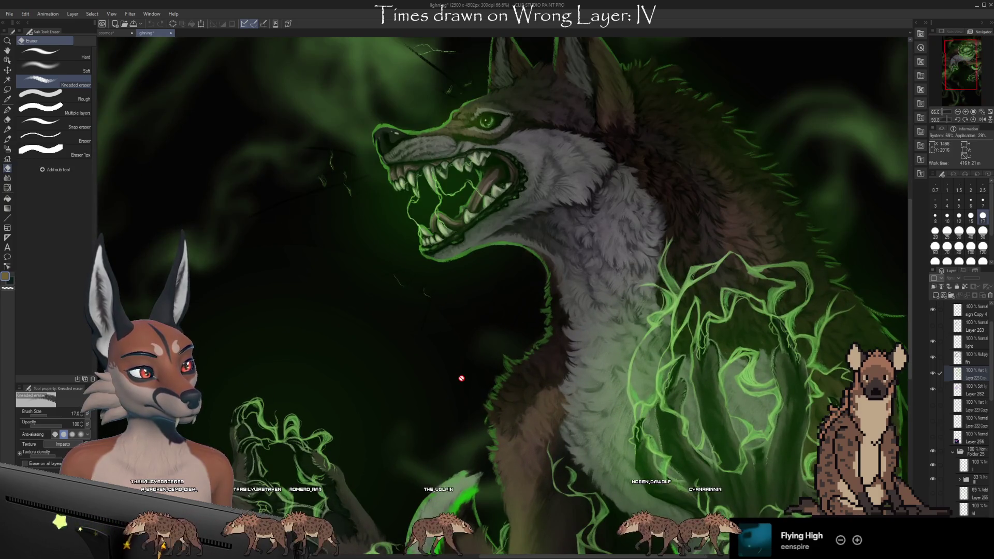
click(170, 32)
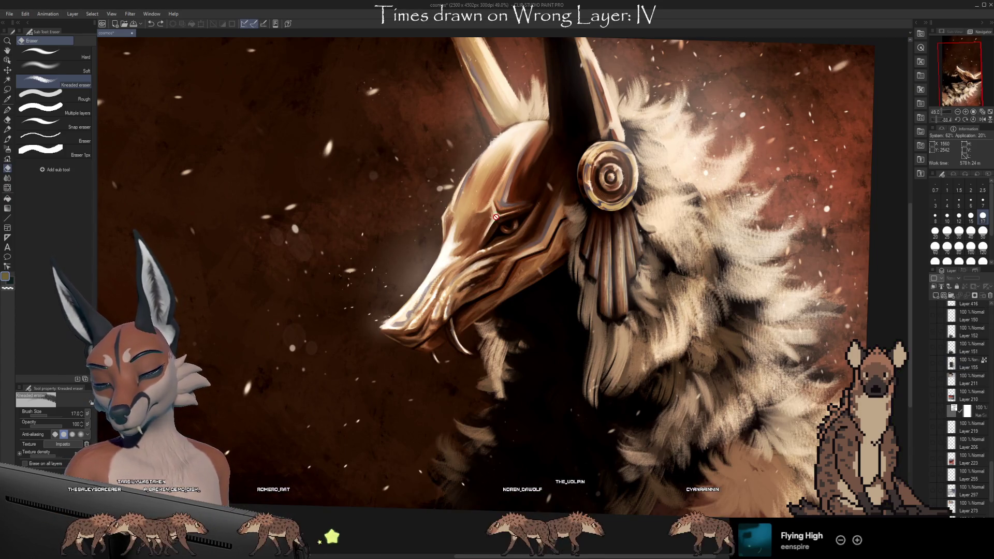
scroll(496, 213, up, 1)
scroll(656, 340, up, 1)
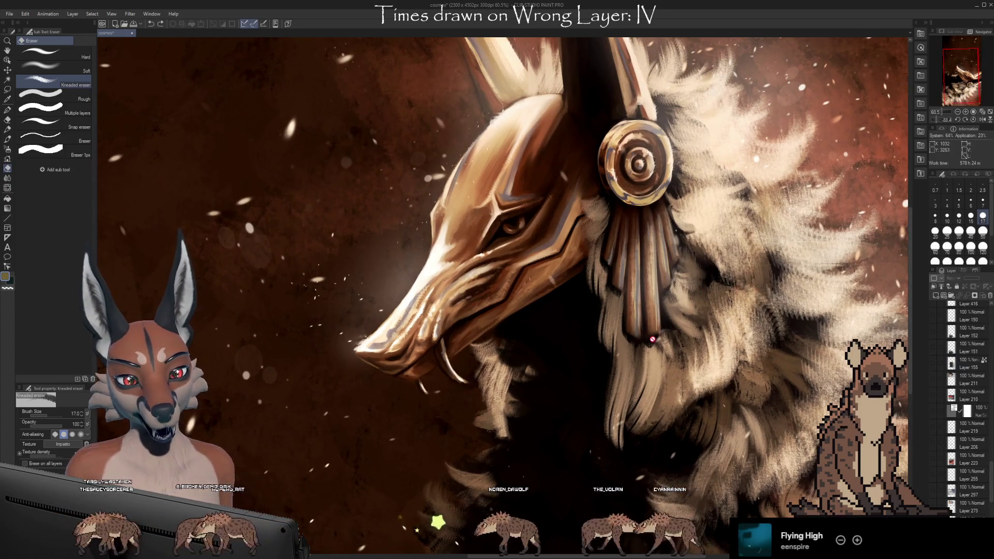
scroll(657, 339, down, 2)
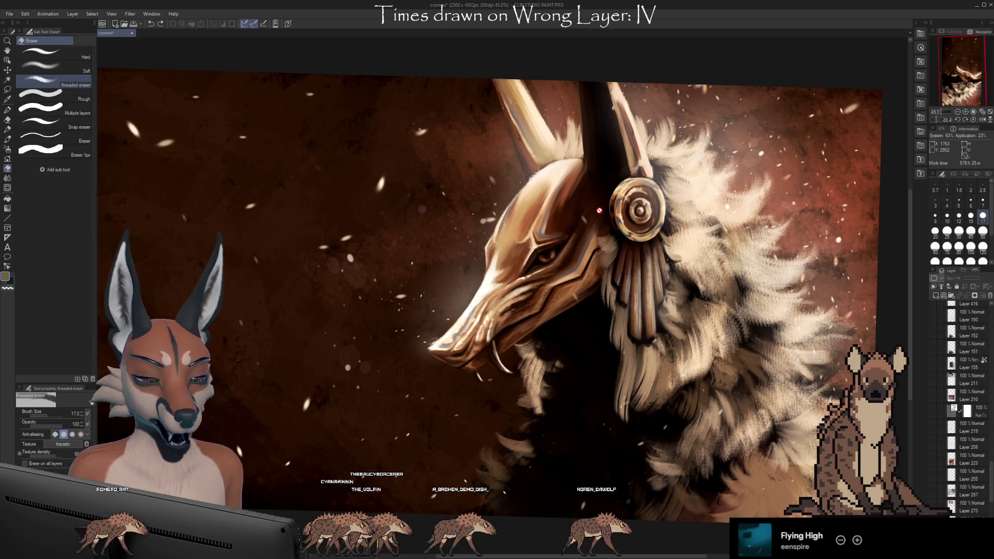
scroll(580, 87, down, 2)
scroll(518, 280, up, 2)
scroll(328, 400, down, 1)
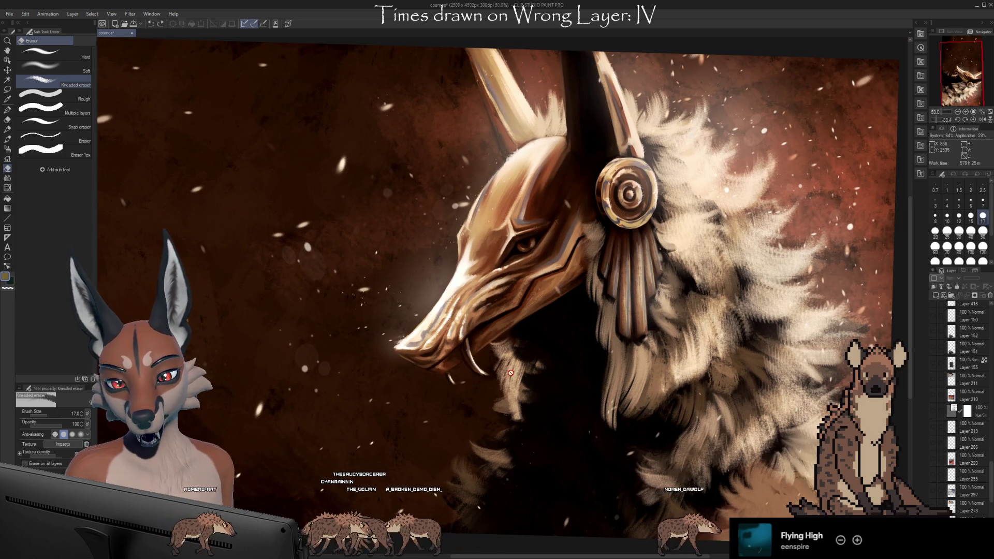
scroll(932, 399, up, 10)
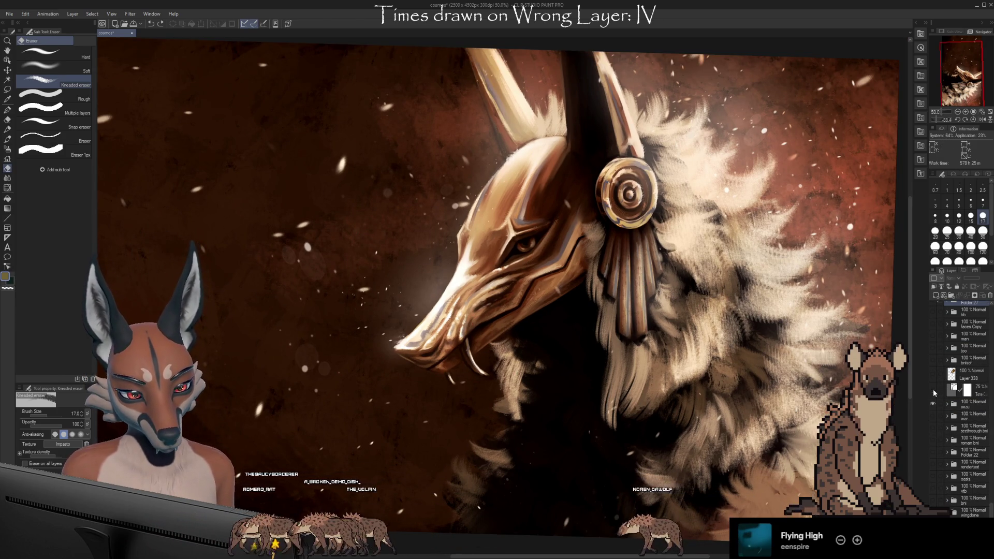
click(933, 400)
scroll(942, 393, up, 1)
Step: Show Folder 27's lavender canine, rotate it upright, zoom to the muzzle, and save the cosmos file
click(935, 352)
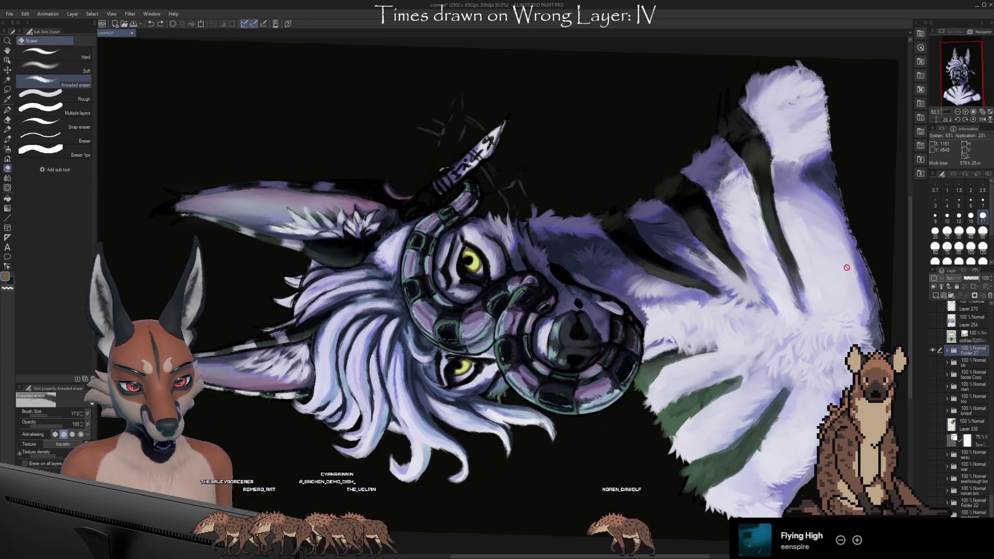
mouse_move(822, 242)
mouse_down()
mouse_move(709, 396)
mouse_move(518, 466)
mouse_up()
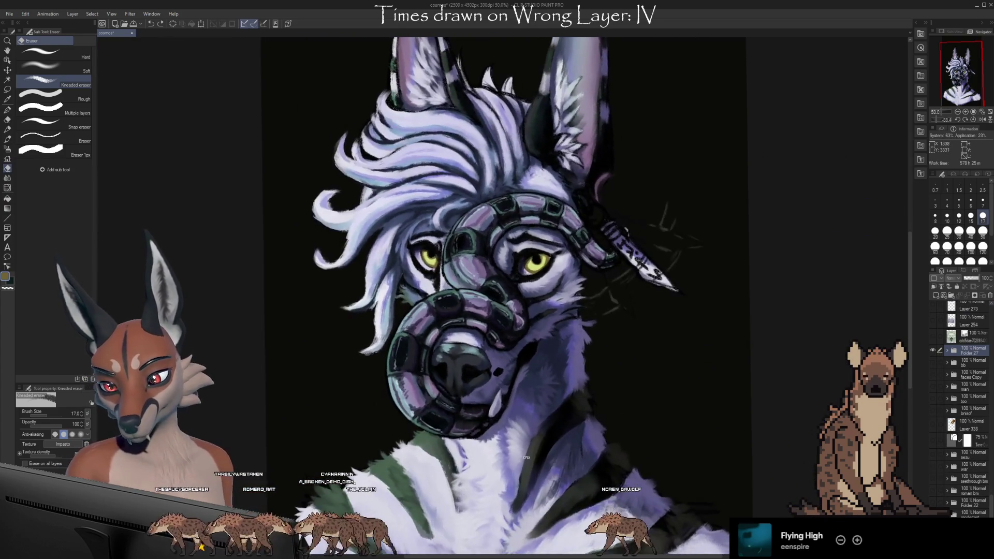
scroll(423, 306, up, 2)
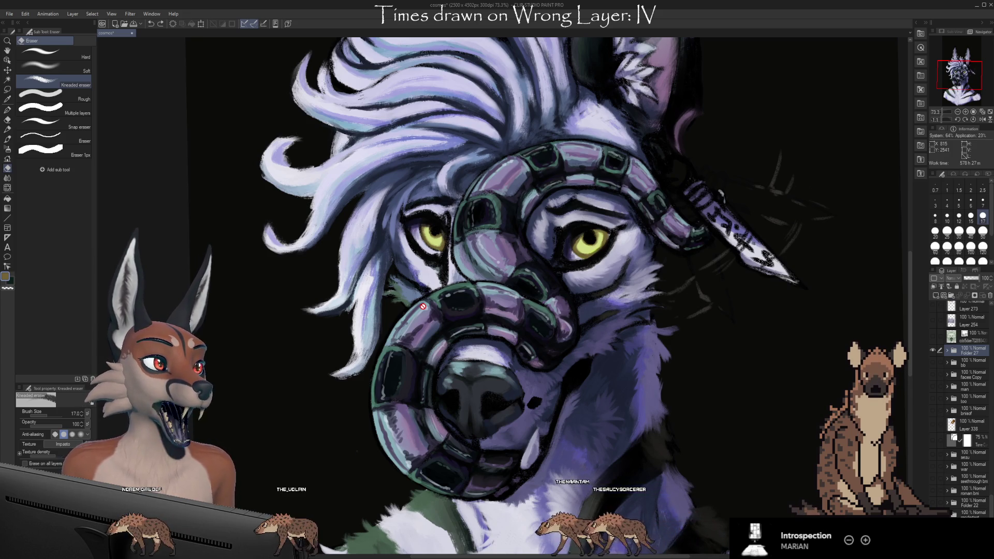
key(ctrl+s)
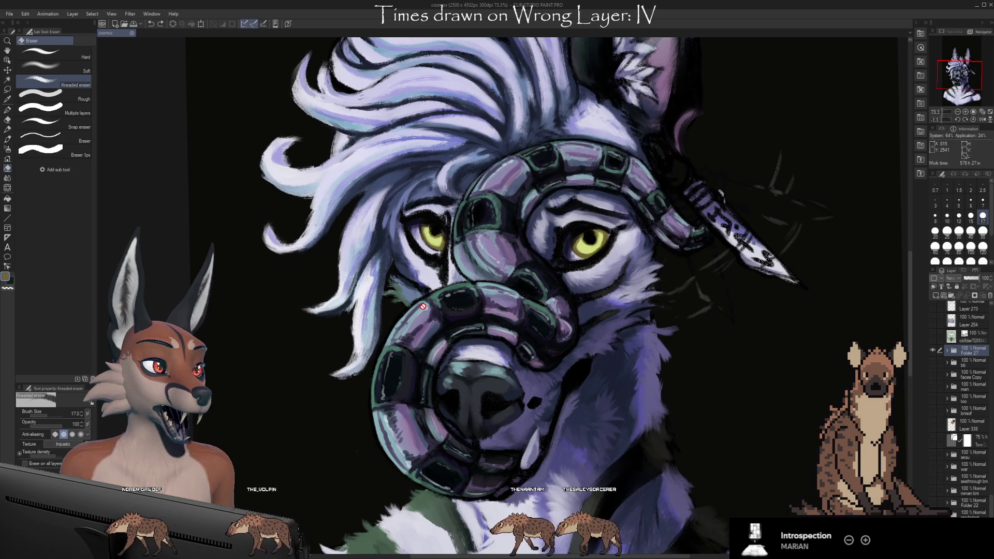
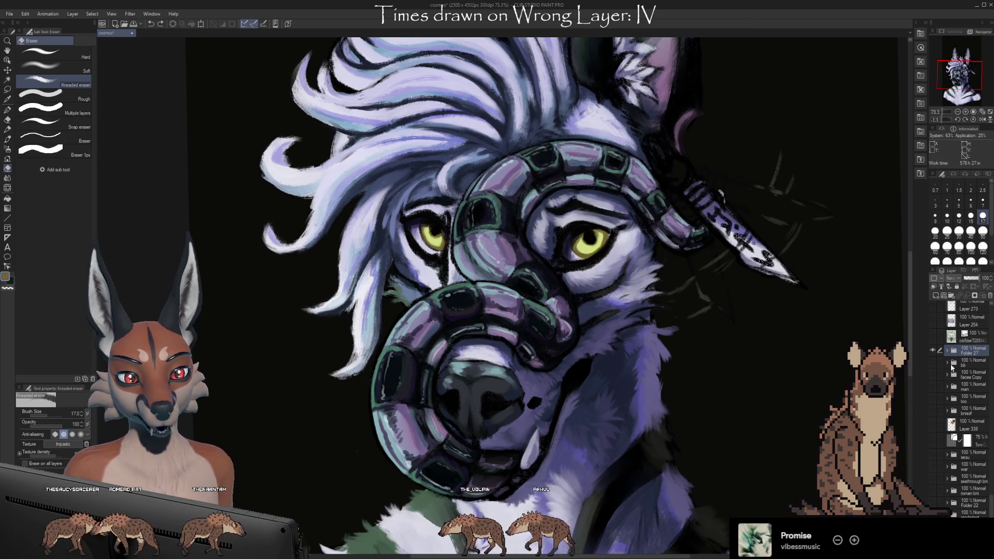
Step: On the Multiply eyes layer in Folder 27, brush purple letters onto the black right of the face
click(955, 353)
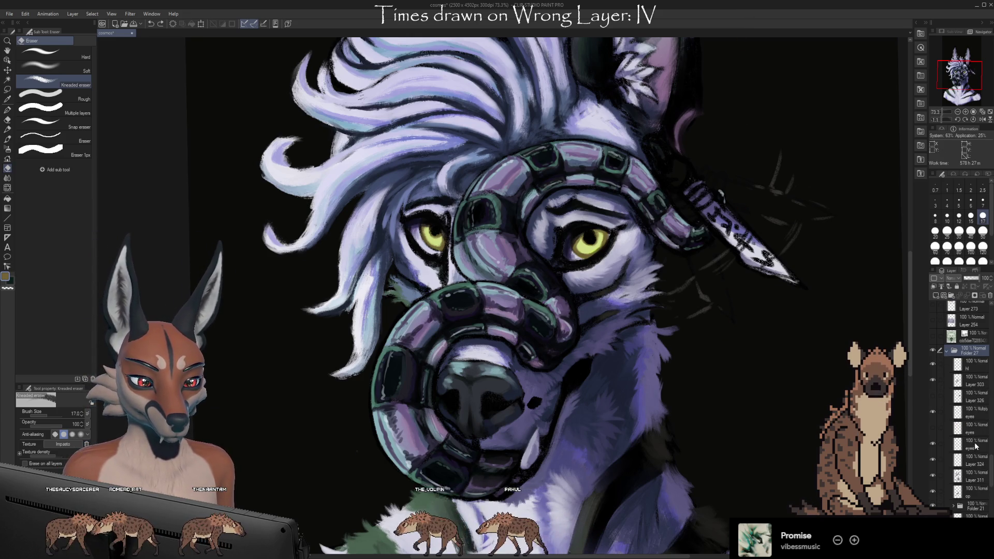
click(939, 413)
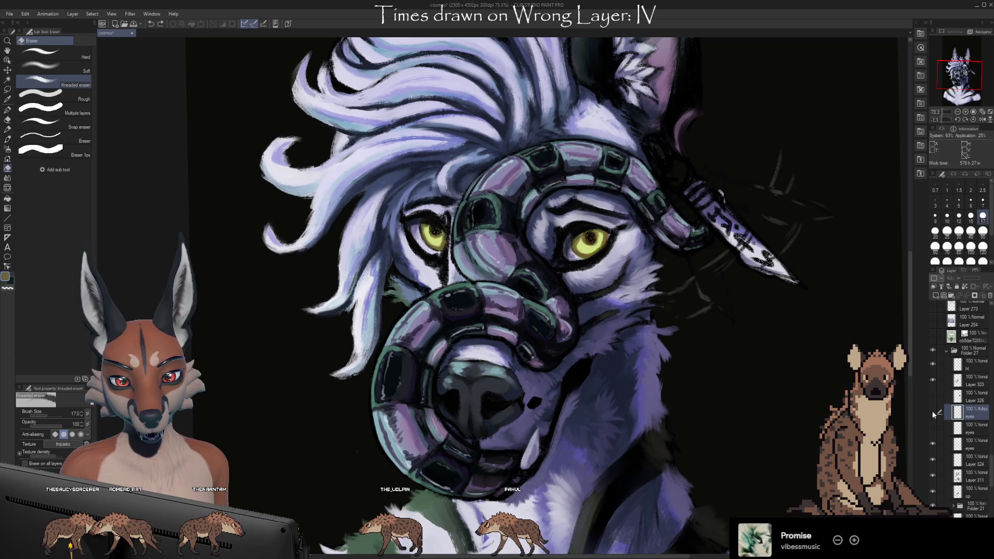
key(b)
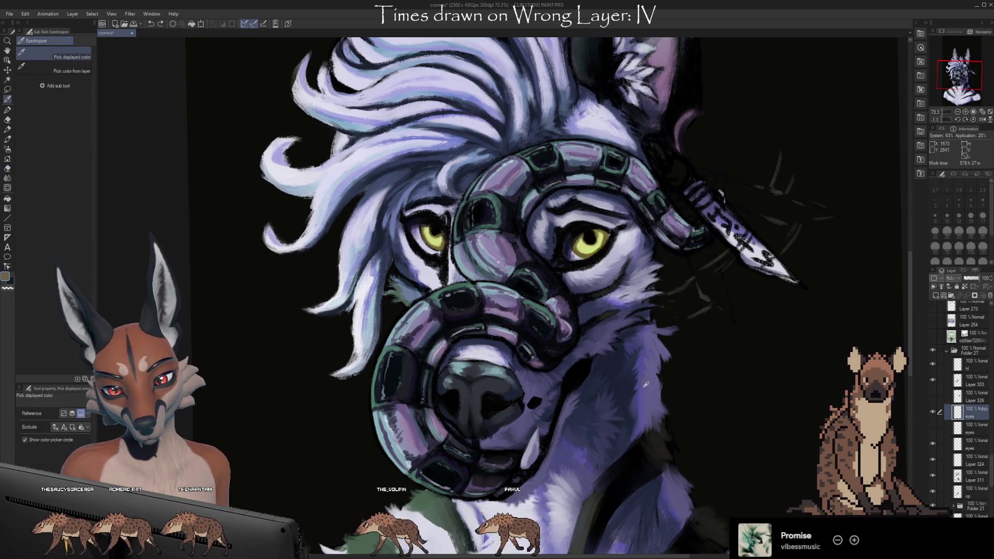
mouse_move(705, 350)
mouse_down()
mouse_move(730, 373)
mouse_move(714, 394)
mouse_up()
mouse_move(767, 352)
mouse_down()
mouse_move(771, 397)
mouse_move(788, 399)
mouse_move(818, 363)
mouse_move(849, 386)
mouse_move(801, 399)
mouse_up()
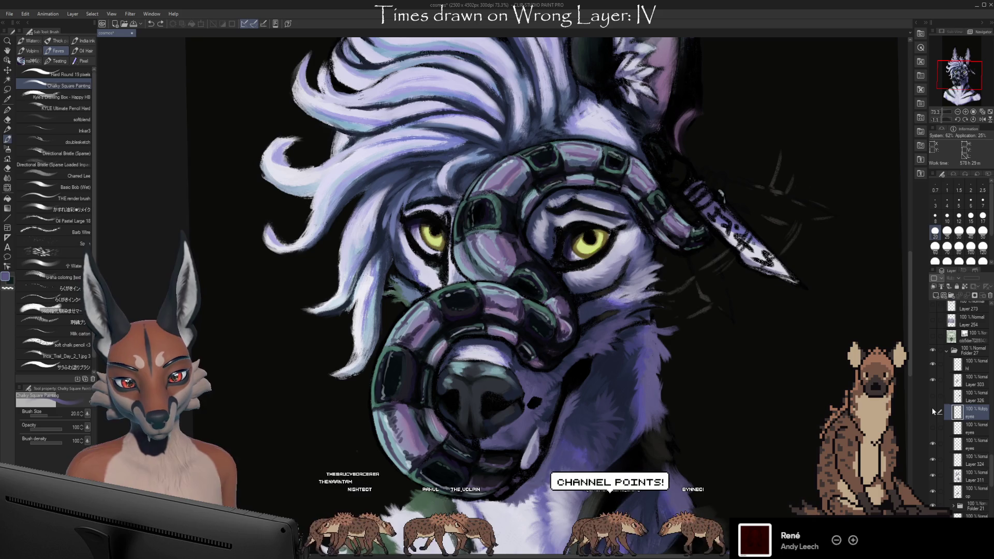
Step: Sample the iris yellow, pick the last brush sub tool, and move the eyes layer back out of Folder 14
alt+click(584, 253)
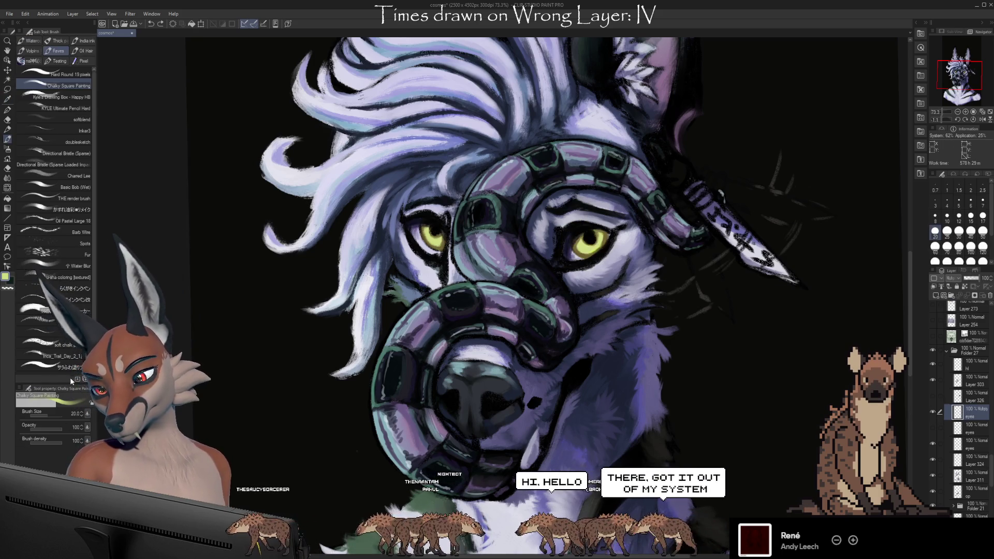
click(67, 365)
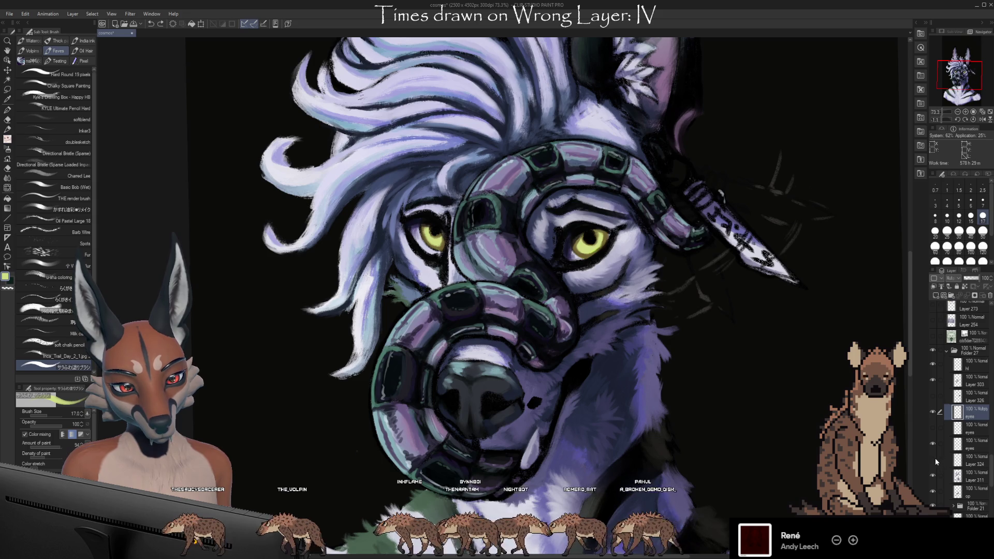
click(957, 459)
click(971, 421)
key(ctrl+g)
mouse_move(971, 432)
mouse_down()
mouse_move(972, 420)
mouse_move(973, 429)
mouse_up()
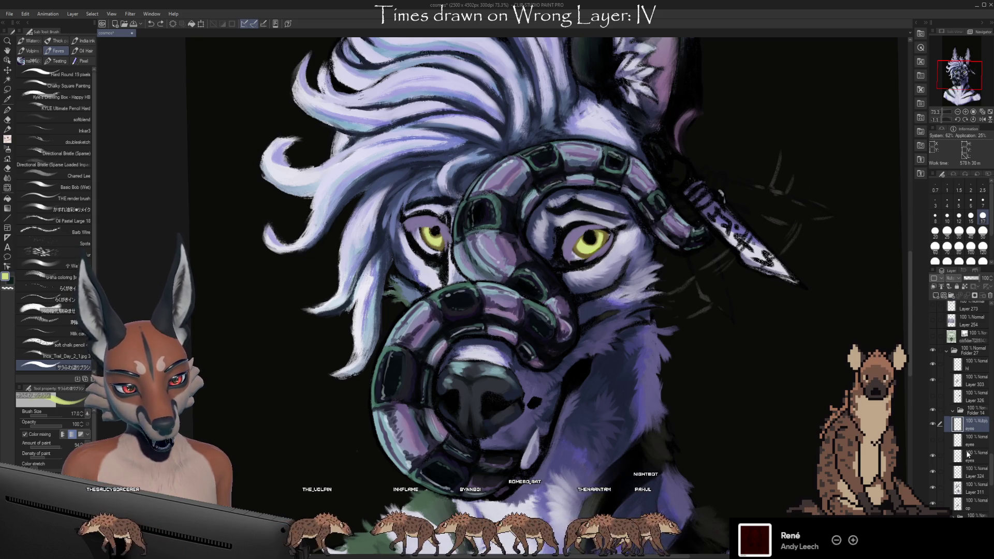
key(ctrl+z)
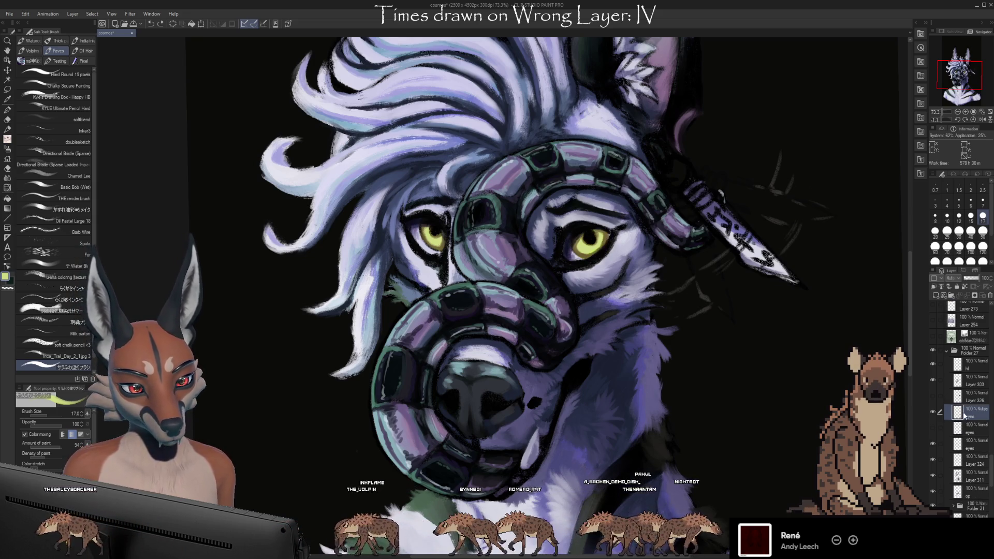
Step: Rename Layer 324 to 'eyes', toggling the Multiply eyes layer to compare
click(932, 429)
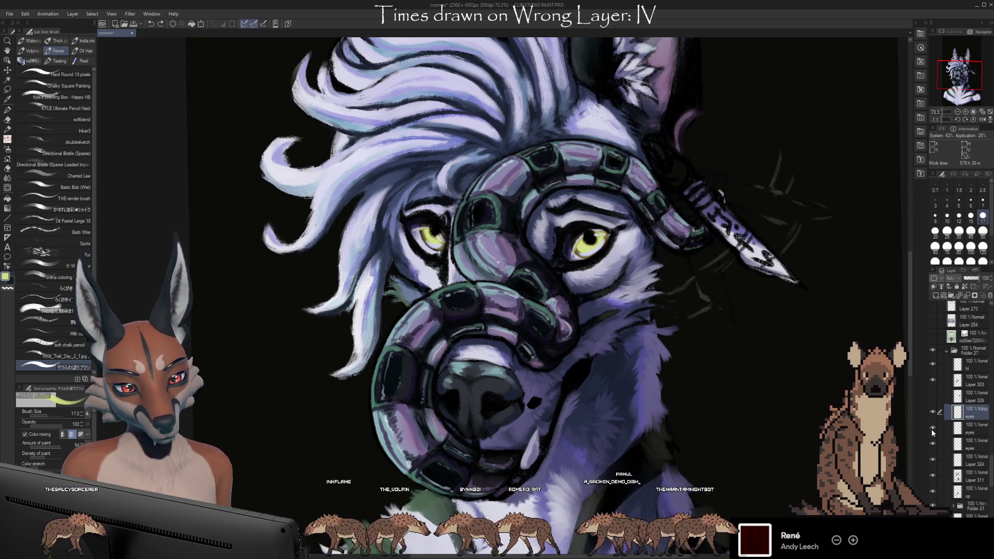
click(975, 465)
text(eyes)
key(Return)
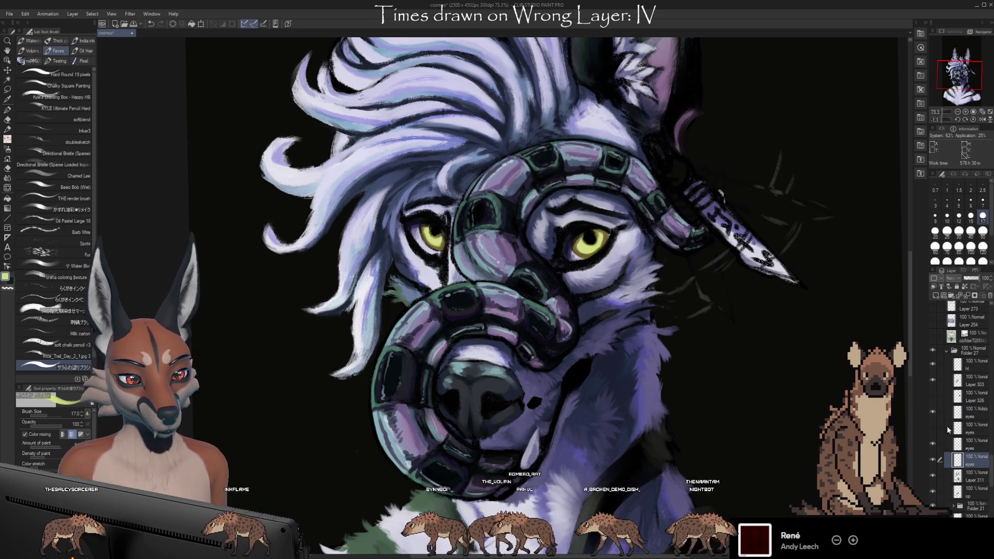
click(932, 429)
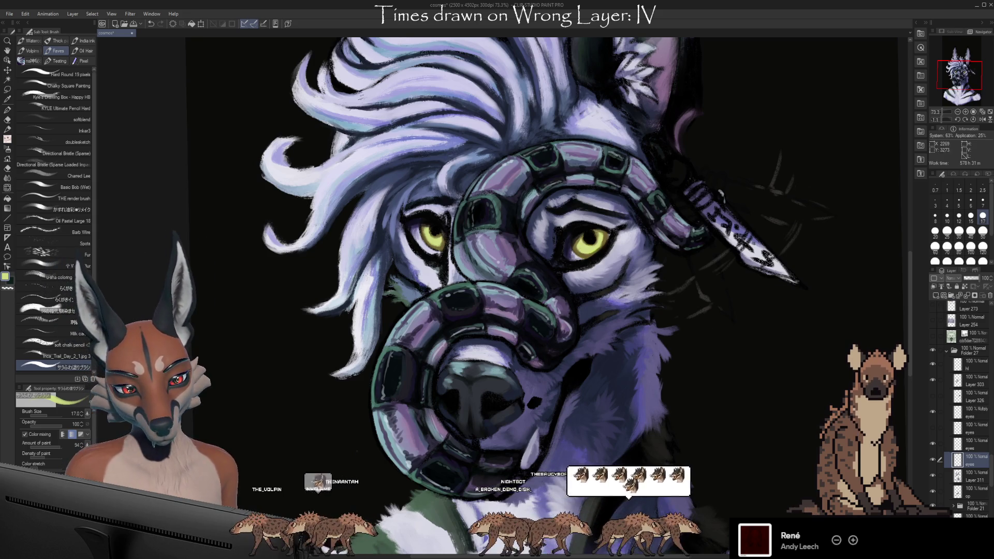
Step: Toggle the eyes layers' visibility off and on repeatedly to compare their effect
click(933, 460)
click(933, 460)
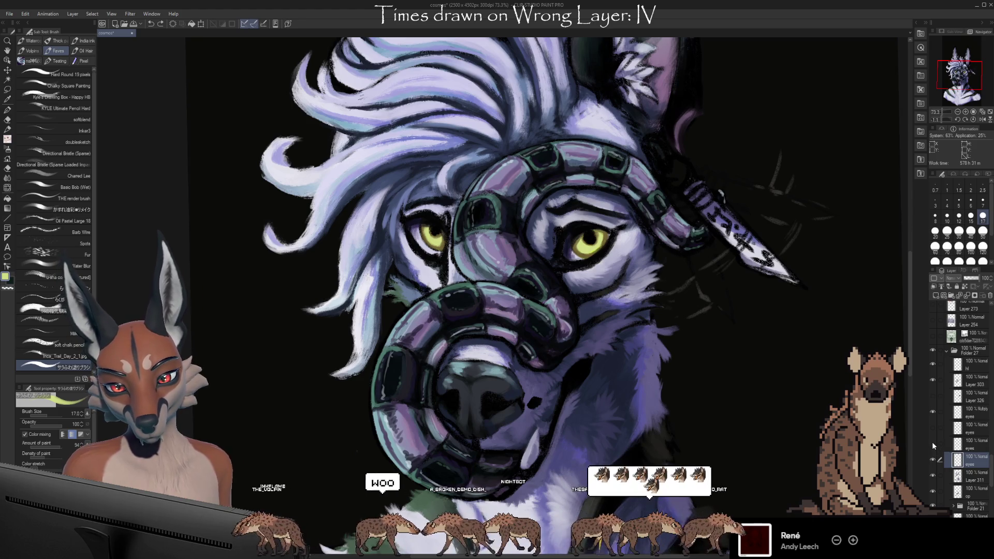
click(934, 410)
click(935, 409)
click(932, 407)
click(934, 409)
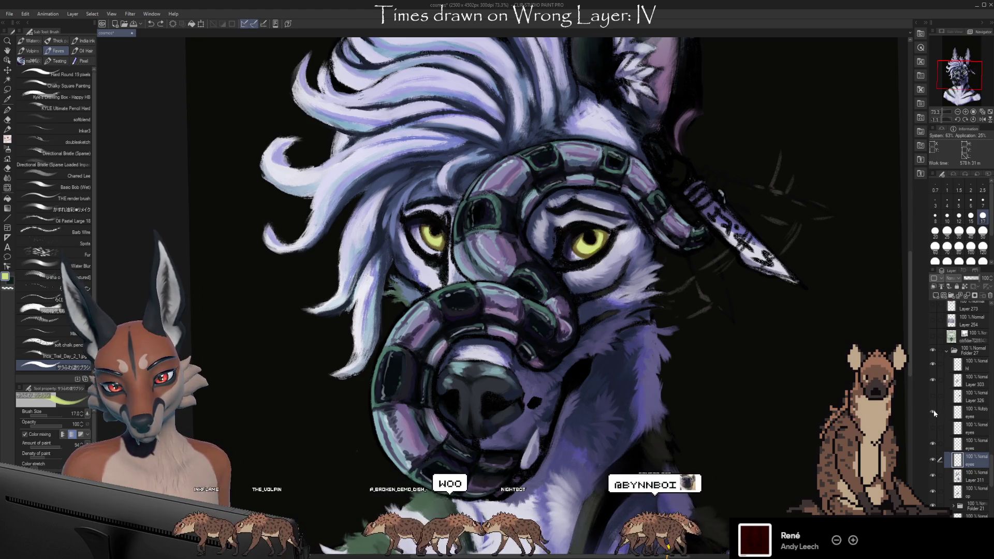
Step: On the Multiply eyes layer, erase a small spot of shading over the right eye with the Kneaded eraser
click(973, 412)
key(e)
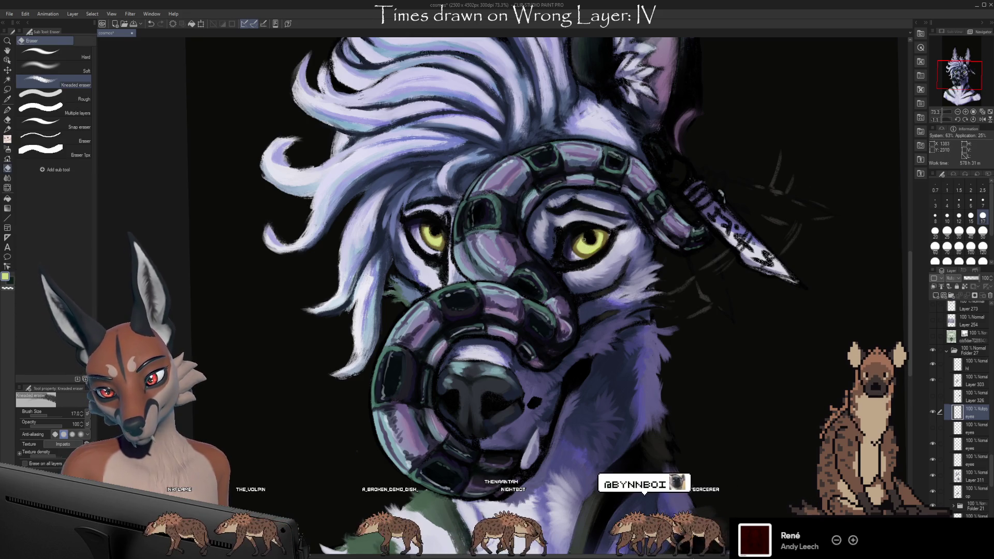
click(582, 237)
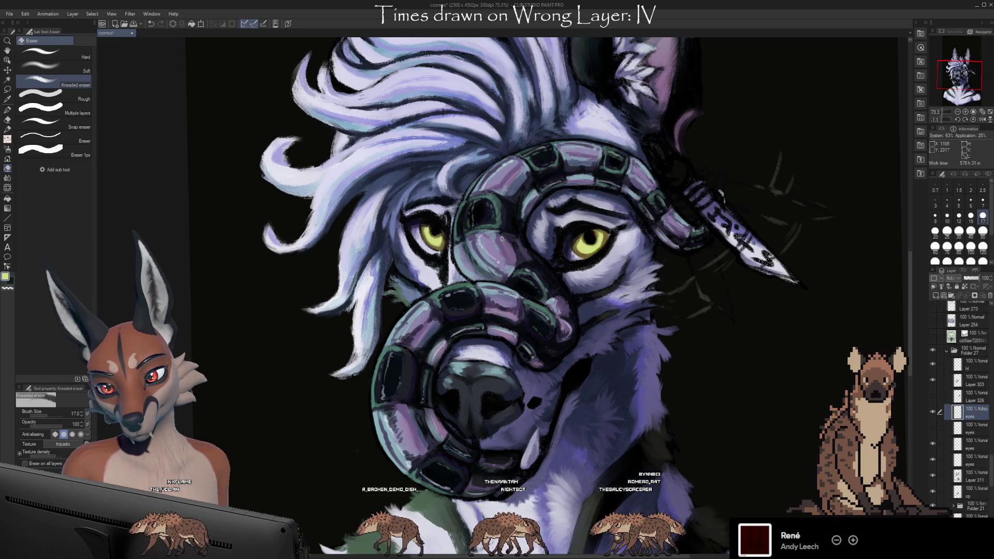
key(b)
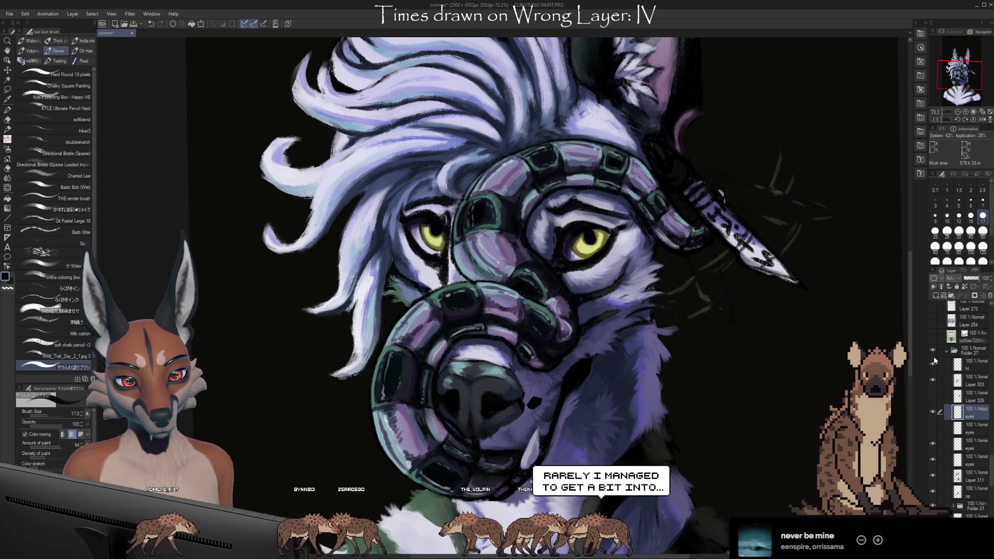
Step: Add a new layer above the Multiply eyes layer
click(936, 296)
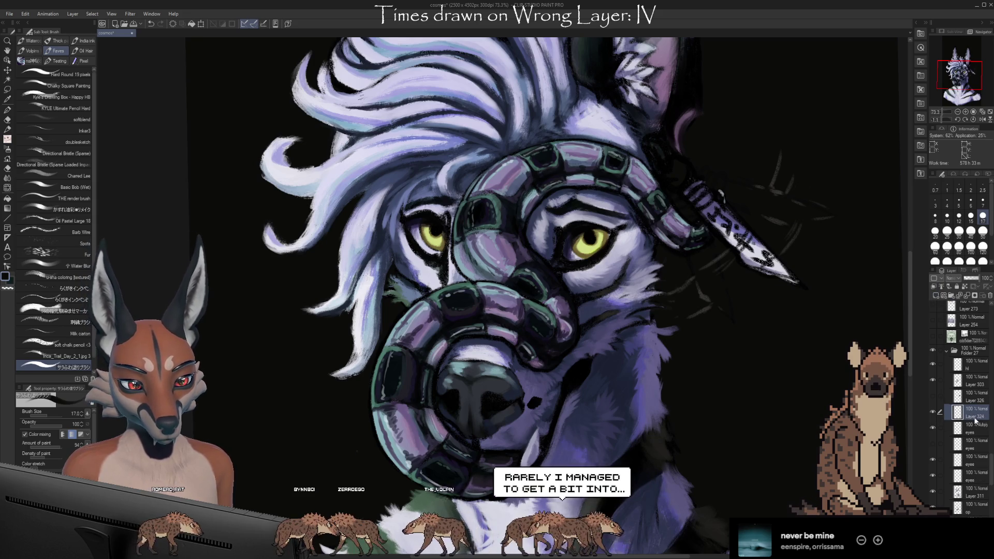
Step: Name the new layer 'eyes' and sample the olive-yellow from the eye
text(eyes)
key(Return)
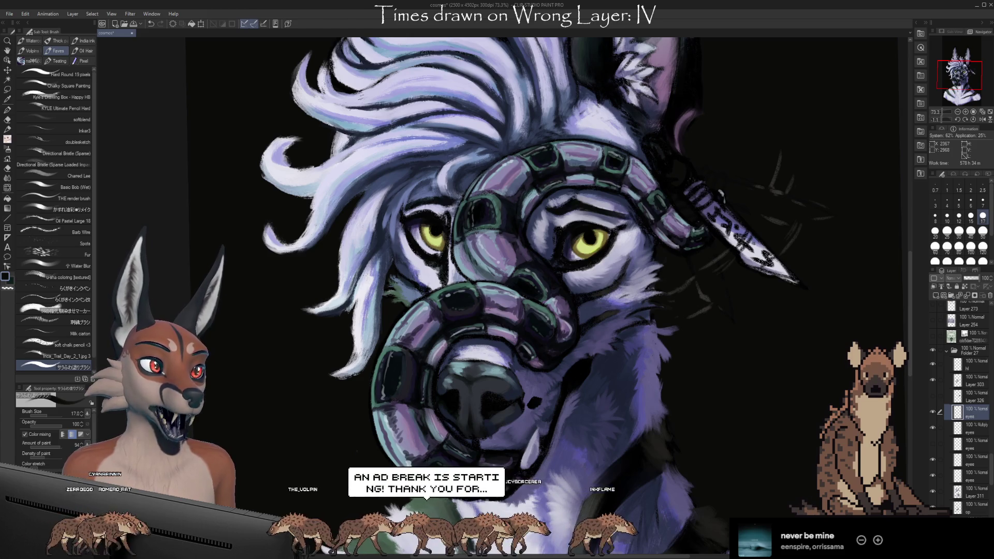
alt+click(604, 245)
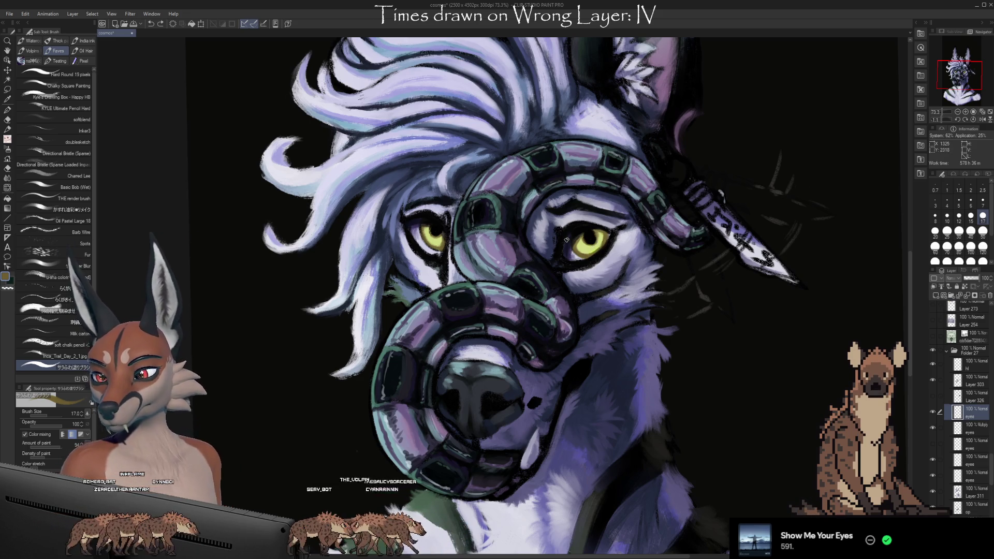
Step: Load the Chalky Square Painting brush with the eyes' yellow and rotate the view toward the eyes
click(62, 85)
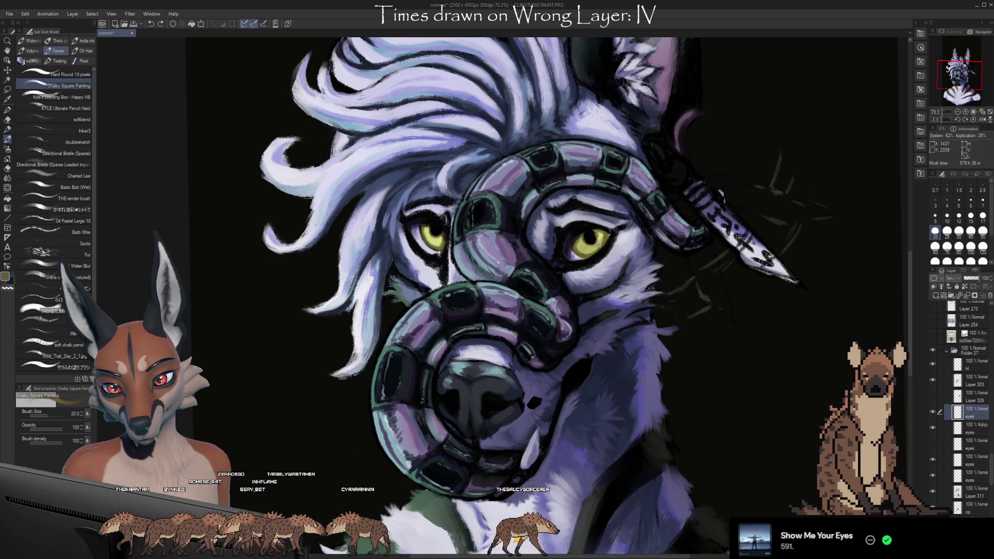
alt+click(433, 236)
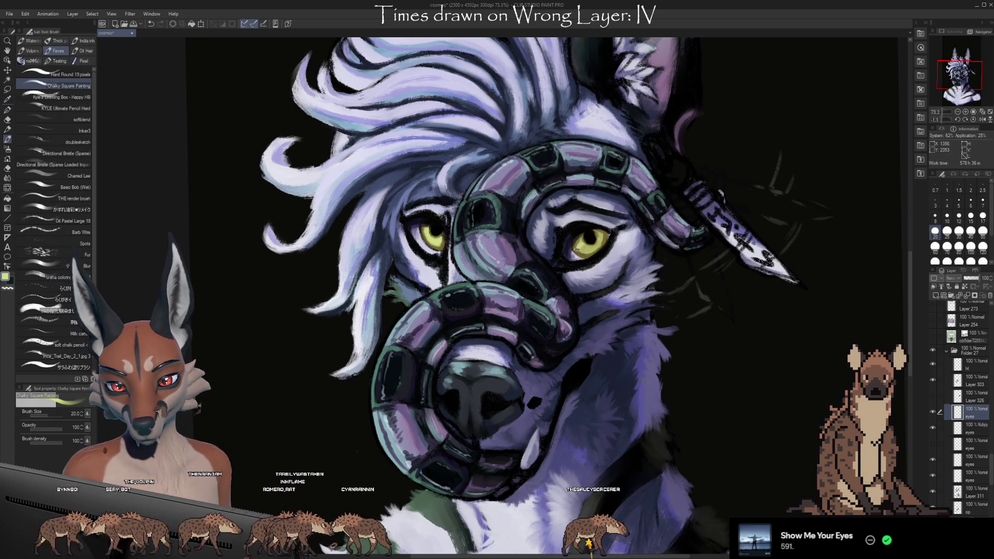
scroll(658, 319, up, 1)
drag(660, 313, 536, 204)
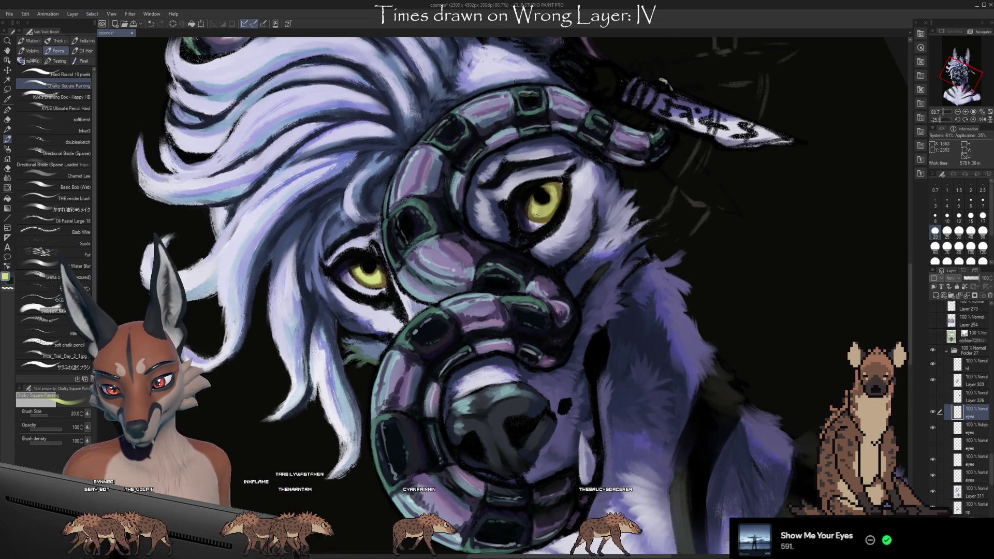
Step: Cycle through Airbrush and Decoration back to Chalky Square Painting, then rotate the canvas to new angles
key(b)
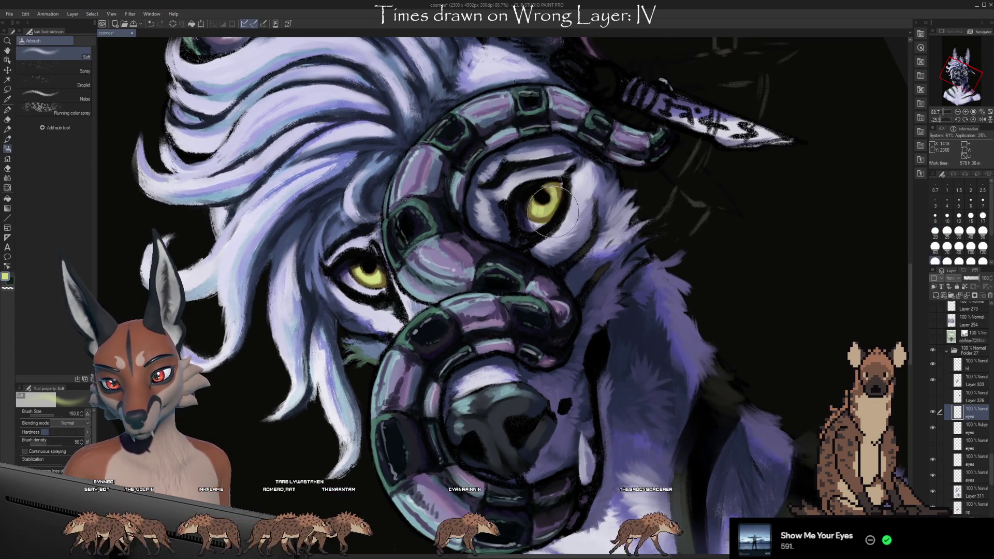
key(b)
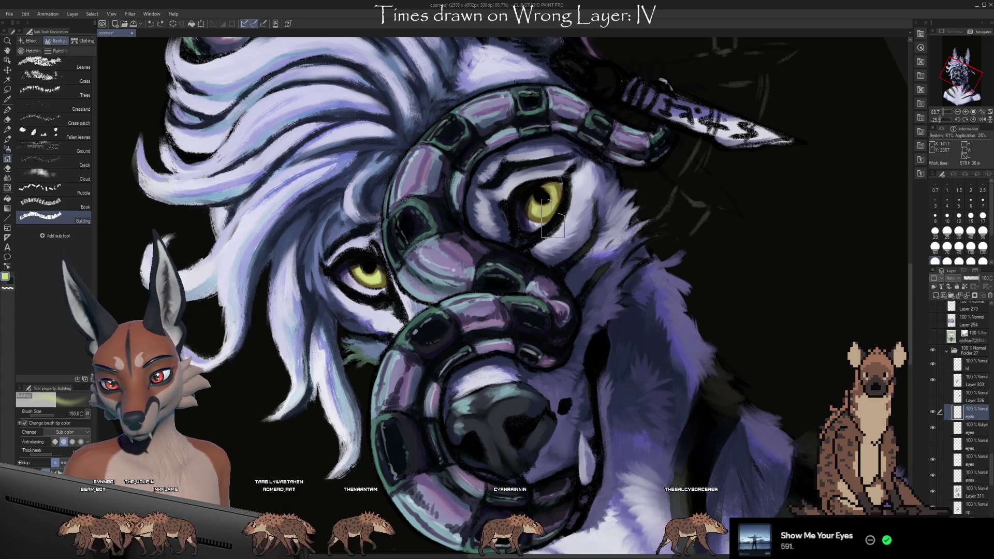
key(b)
mouse_move(553, 225)
mouse_down()
mouse_move(548, 211)
mouse_move(596, 247)
mouse_up()
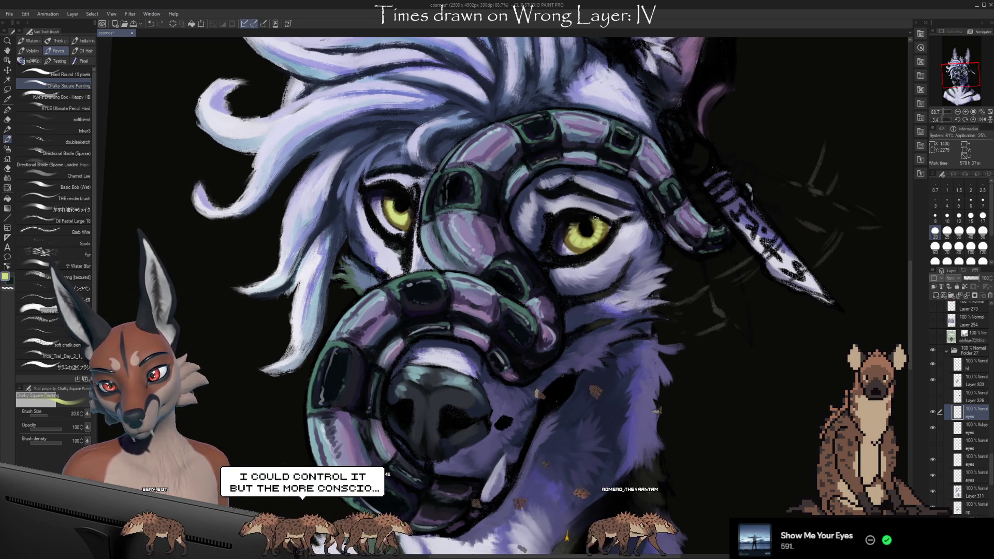
drag(720, 385, 393, 253)
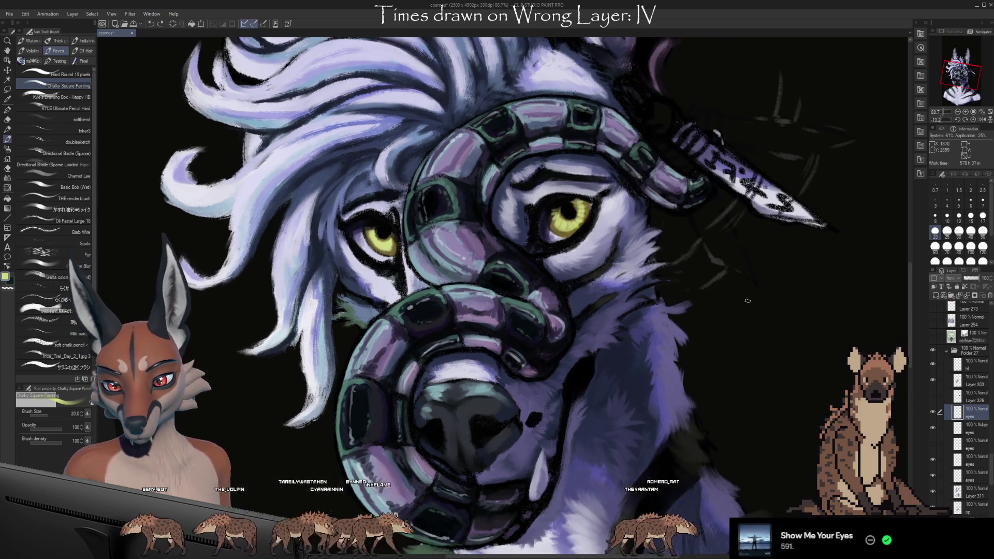
Step: Pick a darker olive-brown from the right eye and alternate brush and Kneaded eraser on the eyes
alt+click(569, 230)
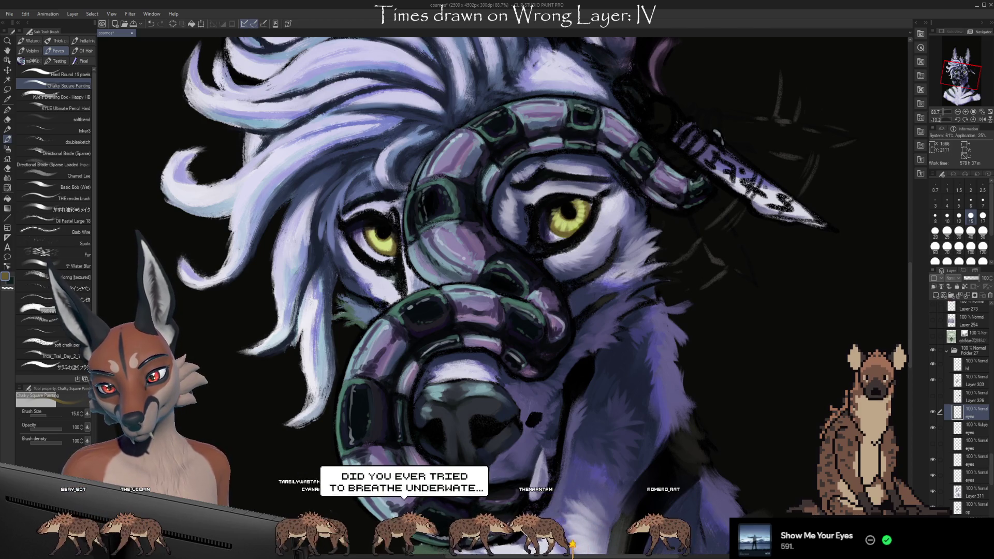
drag(756, 294, 580, 249)
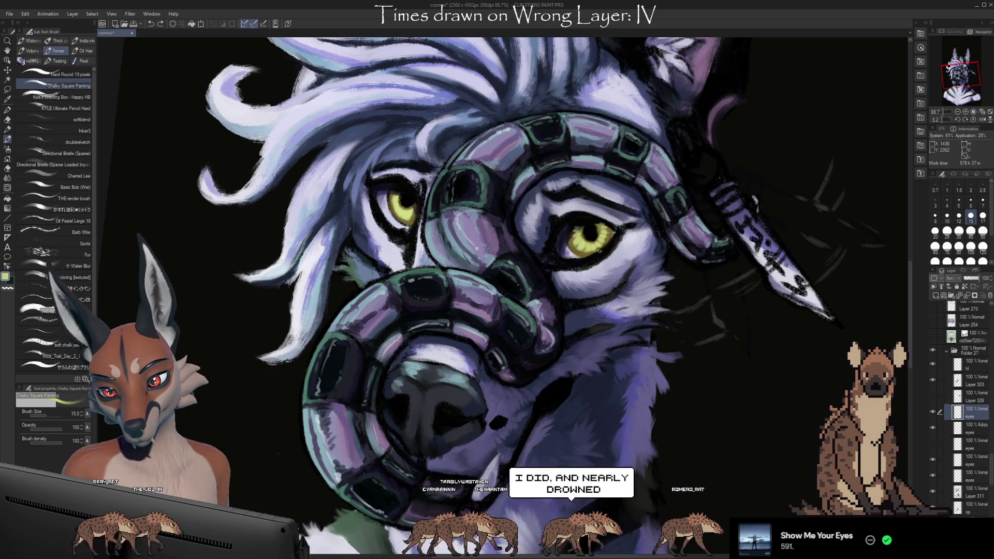
key(e)
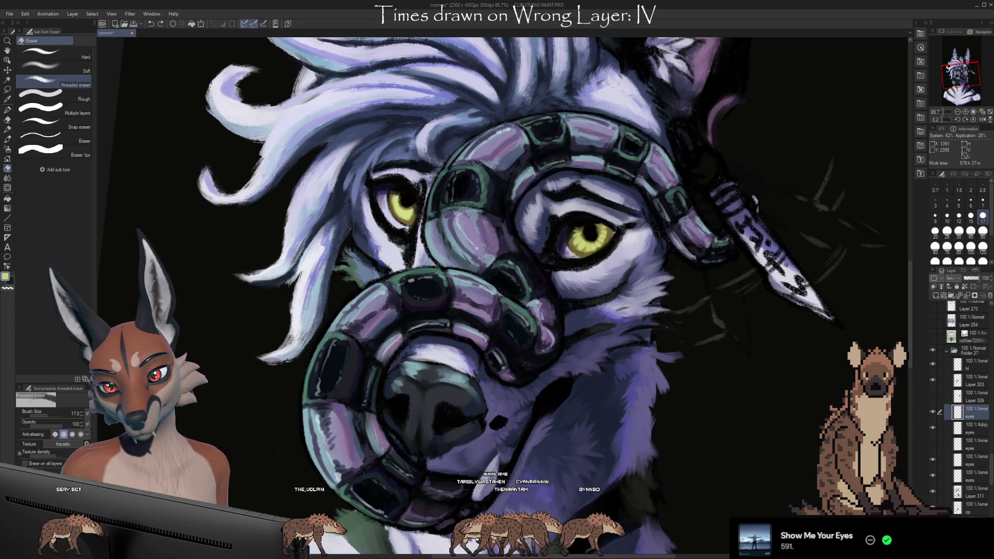
key(b)
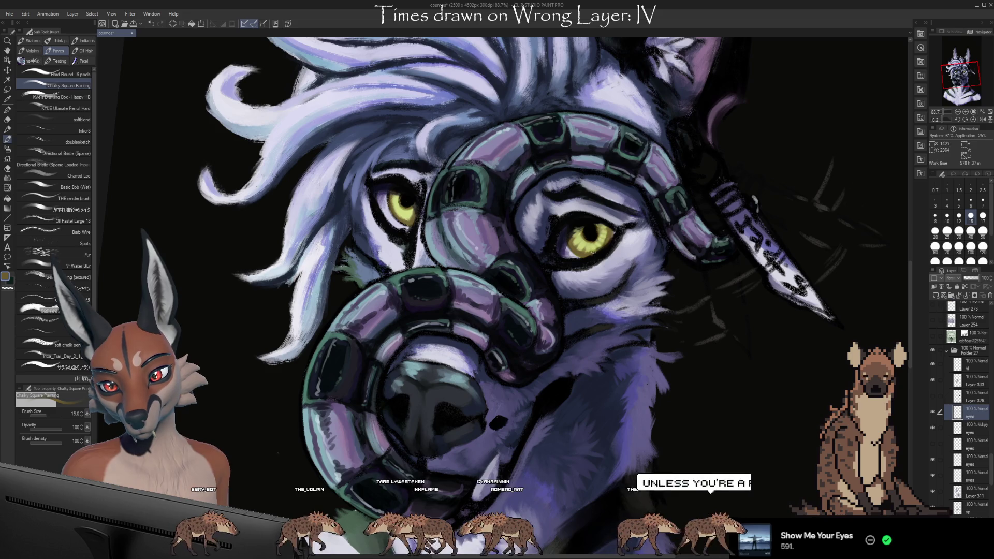
key(e)
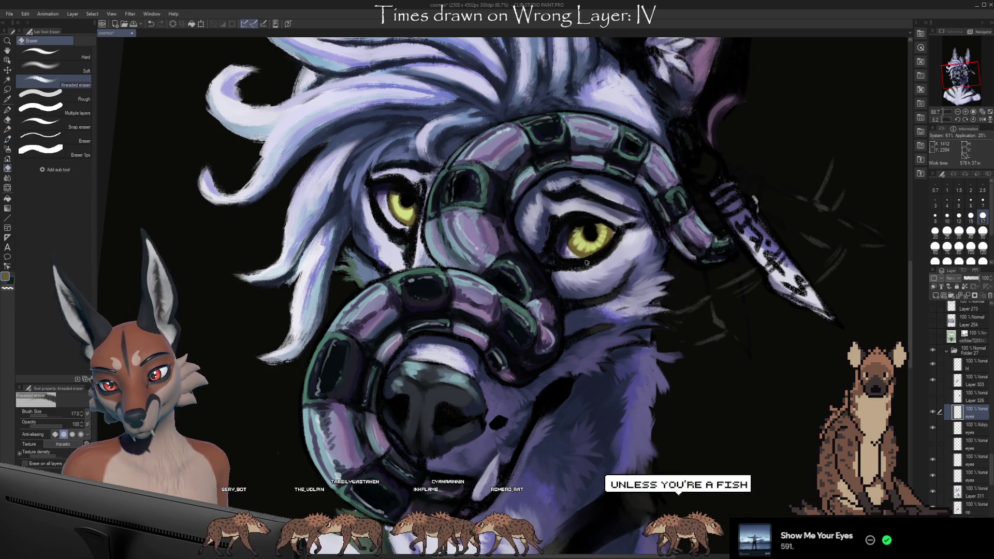
key(b)
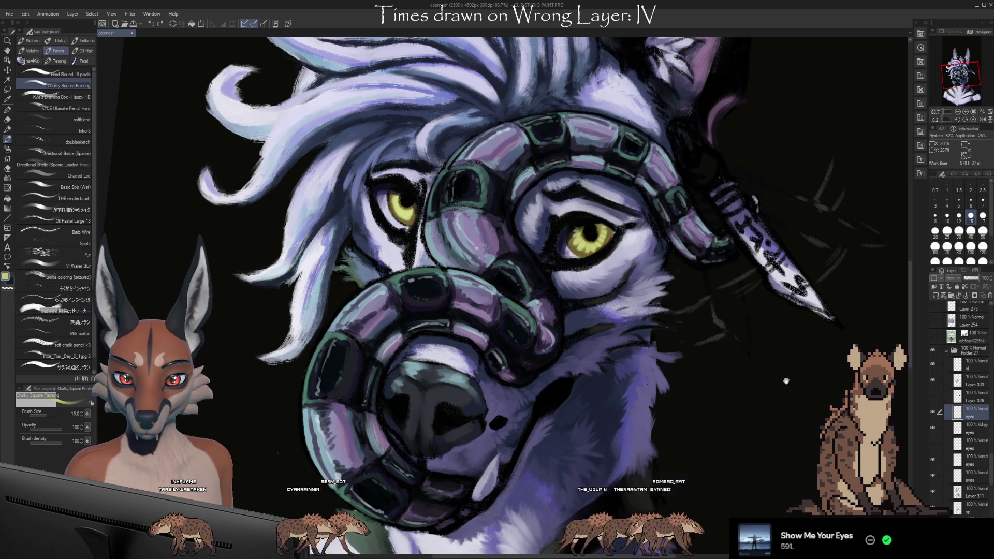
Step: Pan to the face, erase stray marks with a size-8 eraser, sample a colour, and resume chalky brushwork
drag(831, 403, 834, 401)
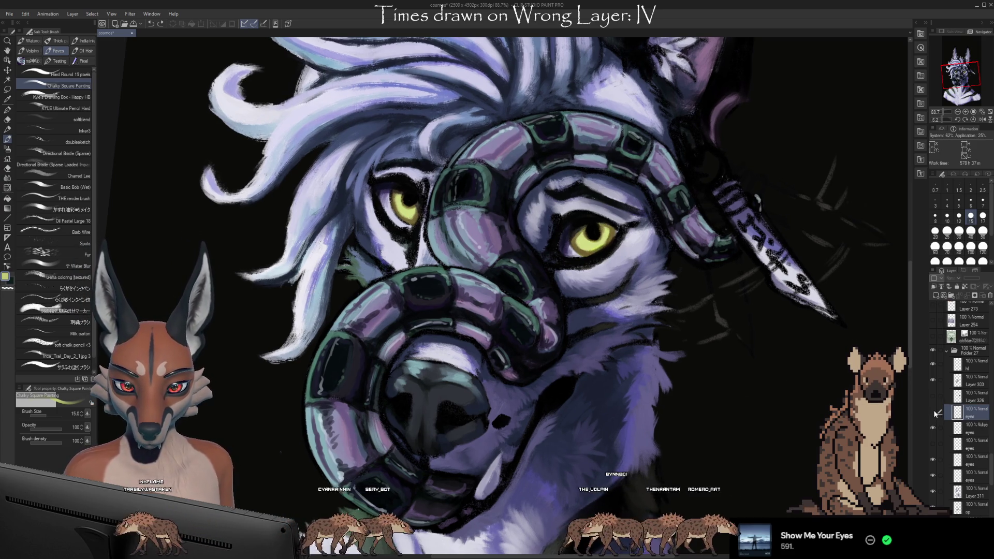
mouse_move(796, 386)
mouse_down()
mouse_move(802, 399)
mouse_move(827, 402)
mouse_up()
key(e)
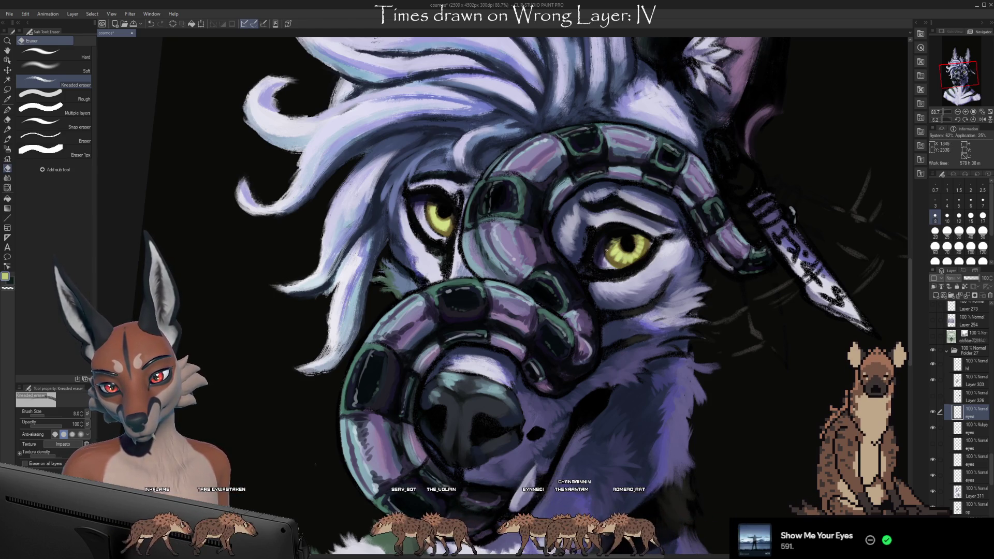
key(i)
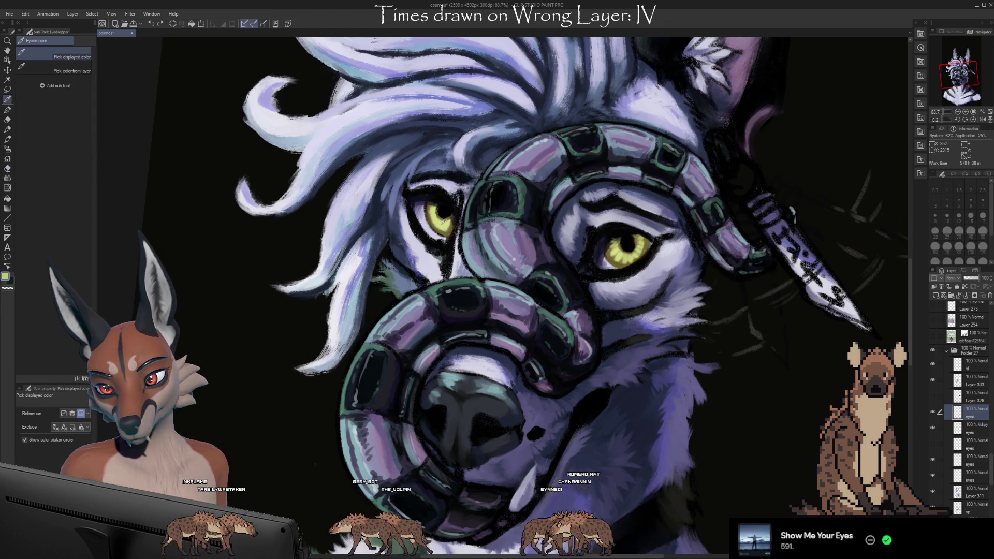
key(b)
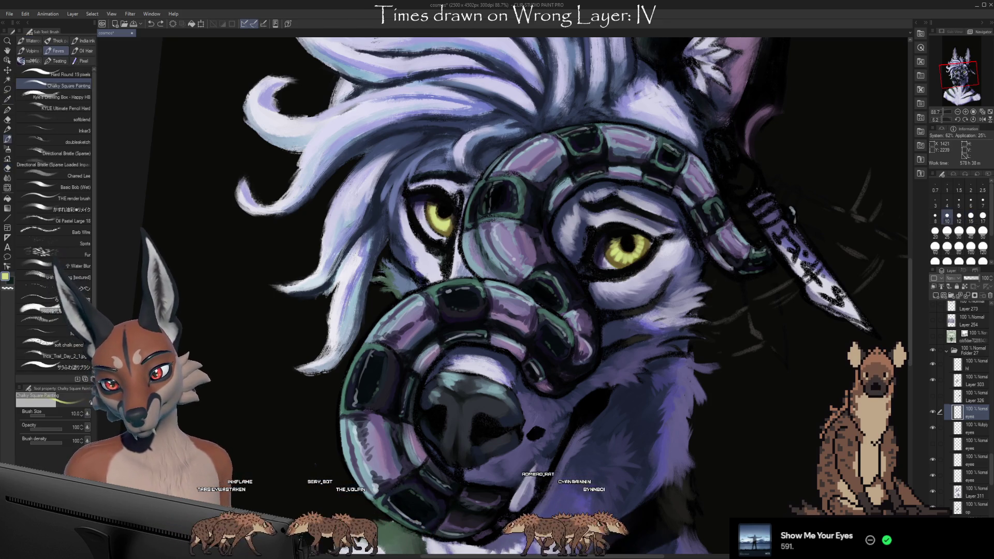